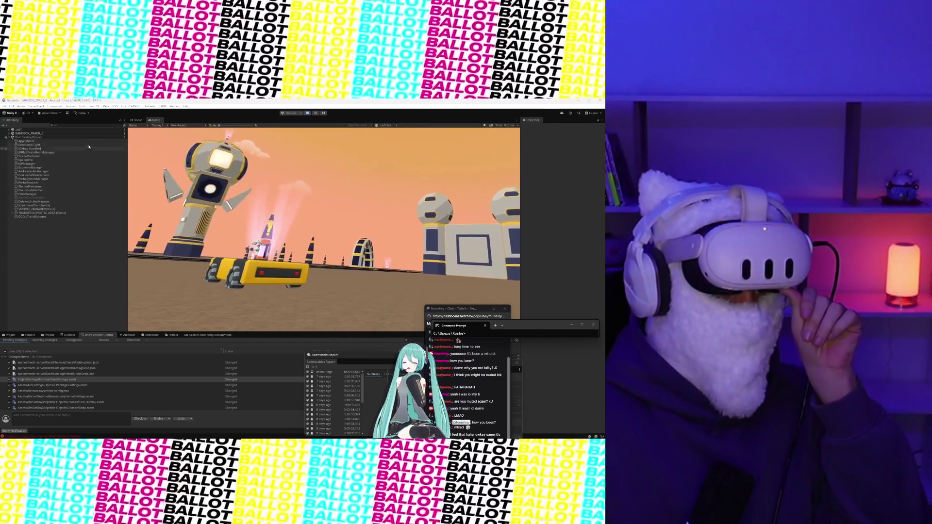
- Expand SANDBOX_TRACK_B in the Hierarchy and bring up the Console's error list
click(9, 134)
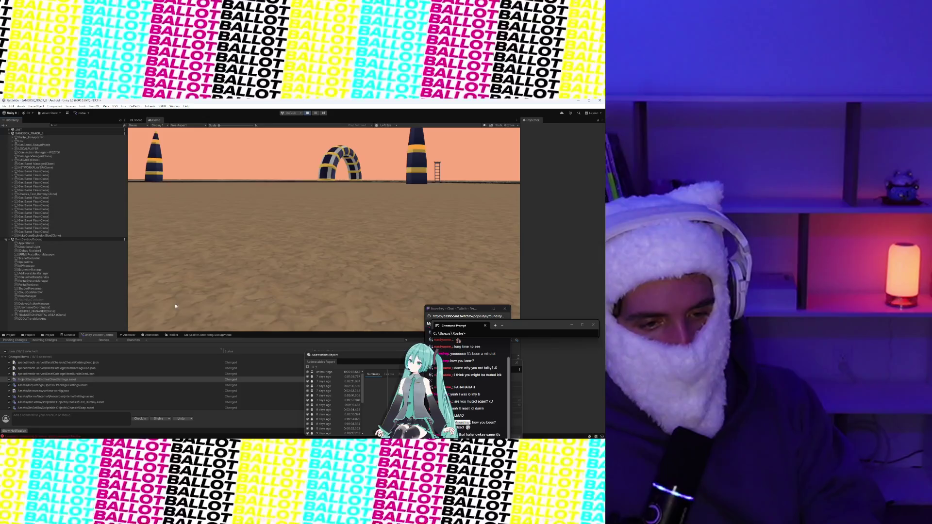
click(68, 336)
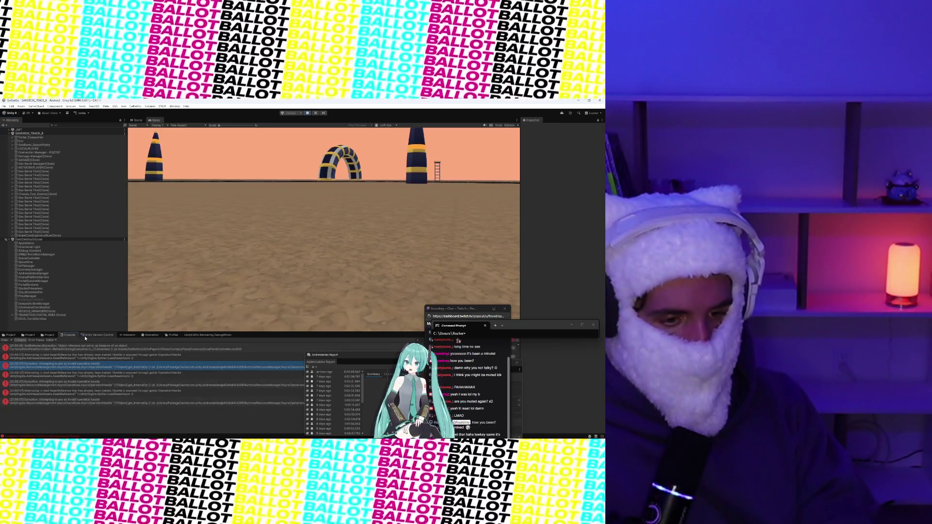
- Inspect exception stack traces in the Console and open one error's script in Visual Studio
click(92, 369)
mouse_move(322, 356)
mouse_down()
mouse_move(428, 315)
mouse_move(406, 280)
mouse_up()
click(124, 396)
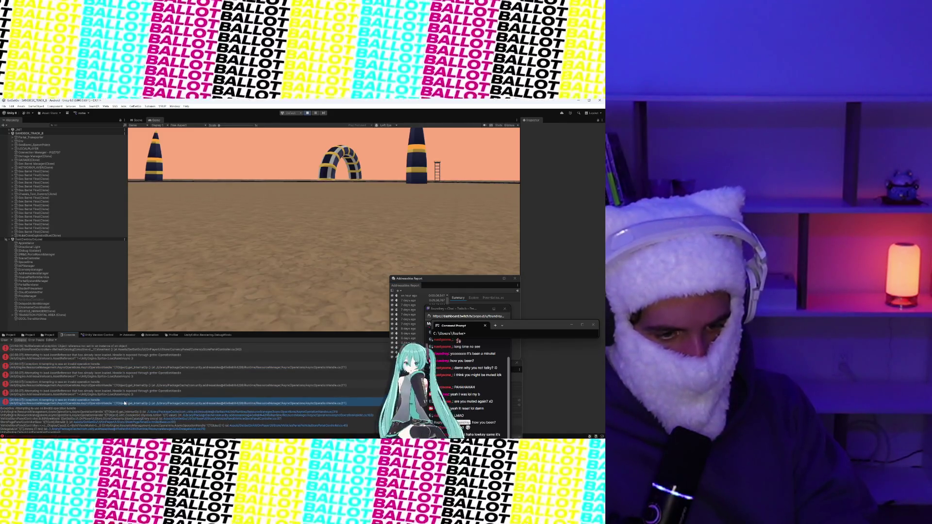
scroll(124, 377, up, 2)
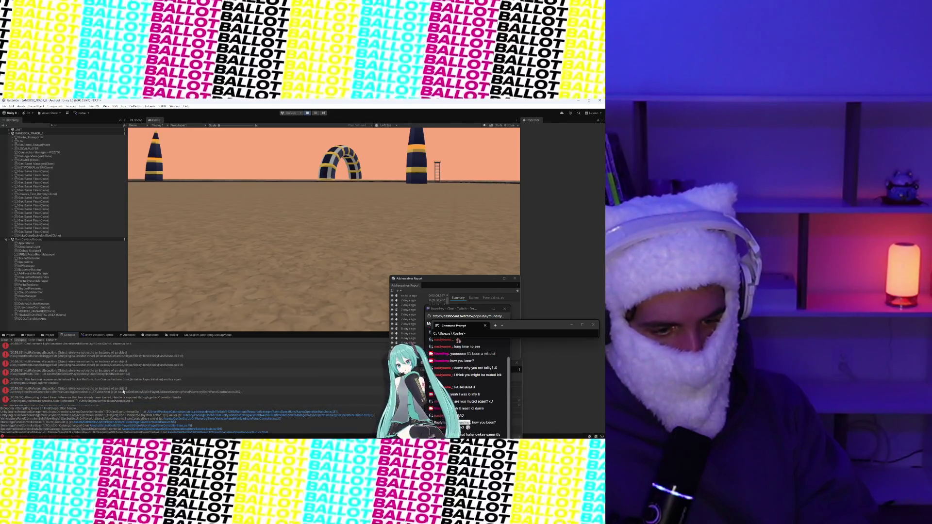
click(123, 391)
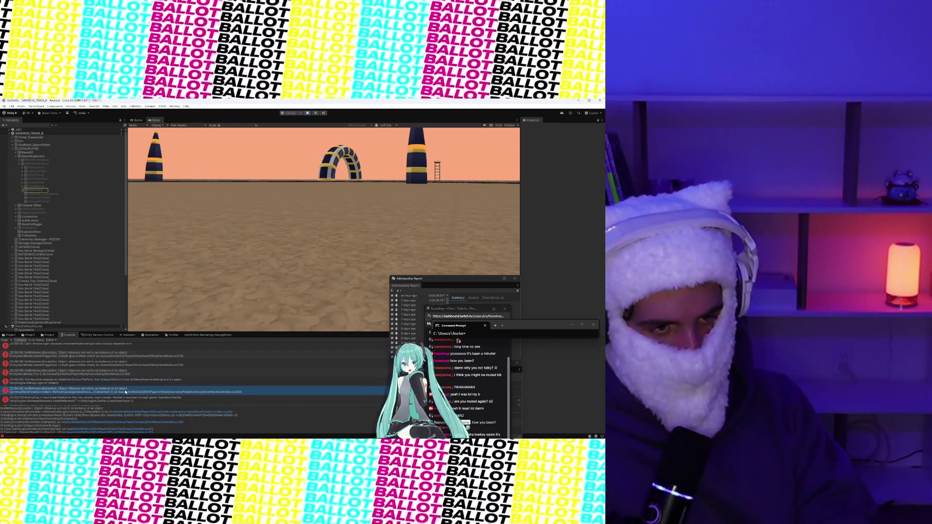
double_click(125, 391)
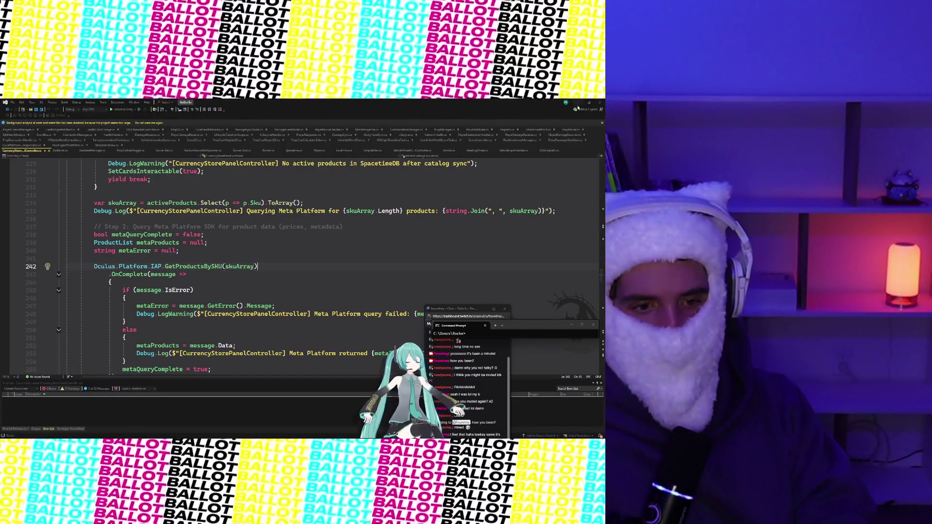
key(alt+Tab)
- Review the stack traces of the 'Can't remove Light' and PortalSystemManager errors
scroll(68, 364, up, 3)
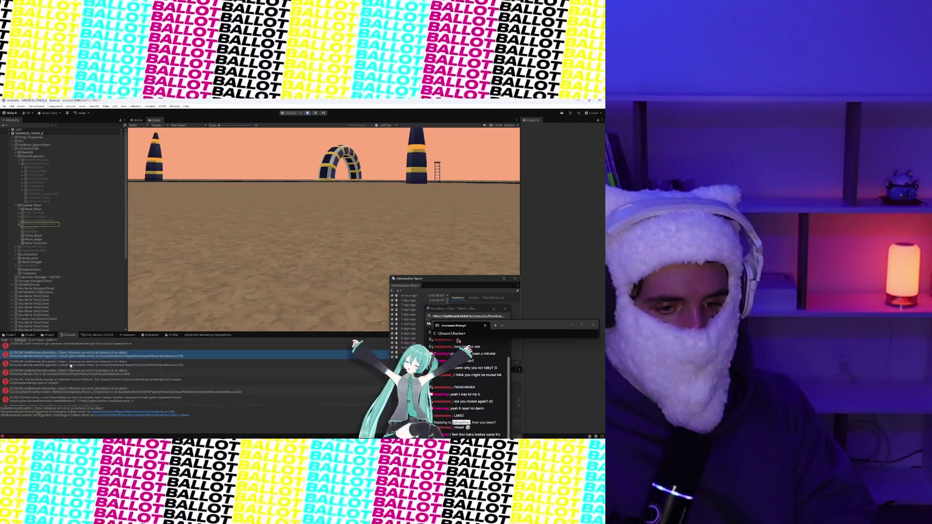
click(70, 360)
scroll(72, 363, up, 2)
scroll(74, 362, up, 1)
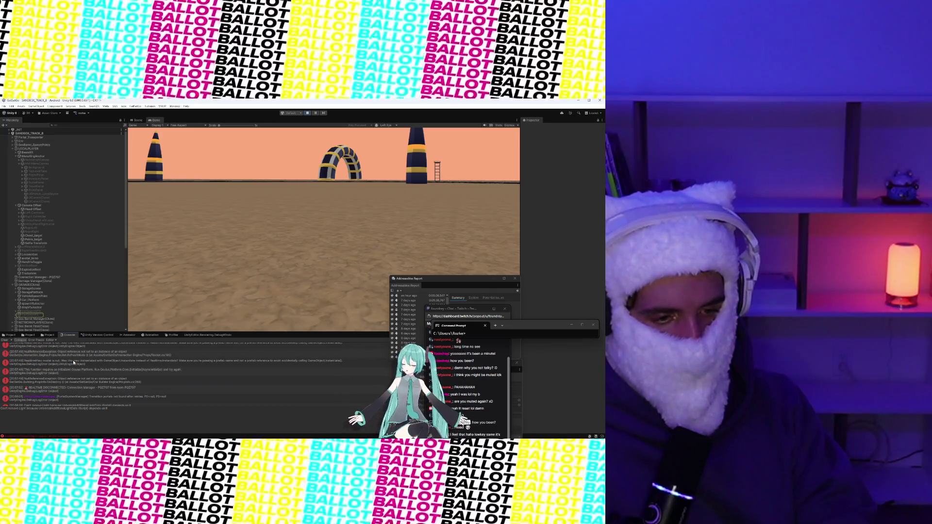
scroll(78, 383, up, 1)
click(79, 383)
scroll(63, 369, down, 5)
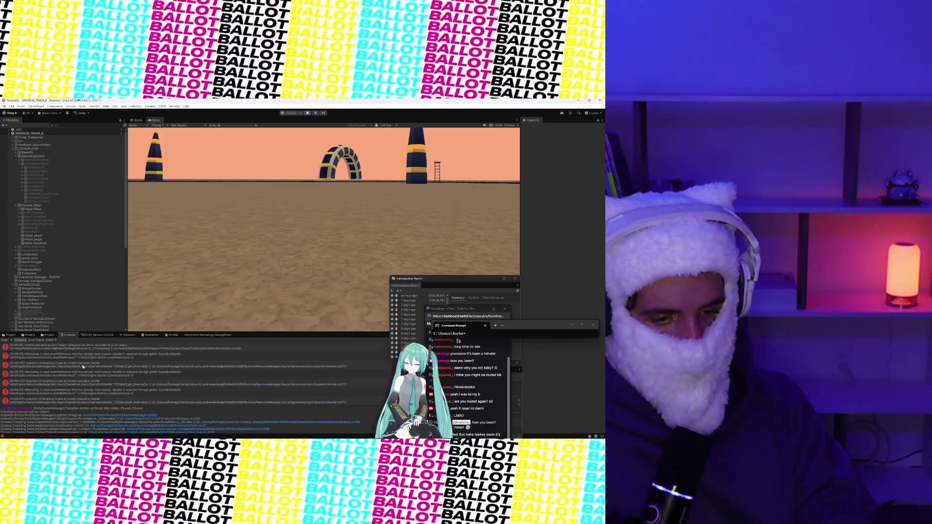
- Show the Gas Barrel folder's assets as thumbnails in the Project panel
click(49, 334)
click(70, 335)
click(8, 335)
click(49, 335)
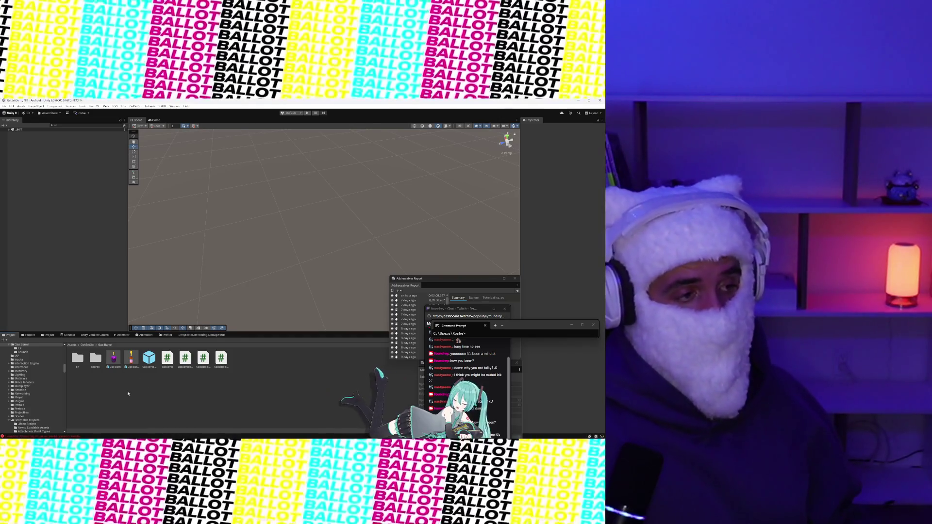
- Select the Gas Barrel prefab, review the console entries up to the UnityException, then clear the console
click(108, 364)
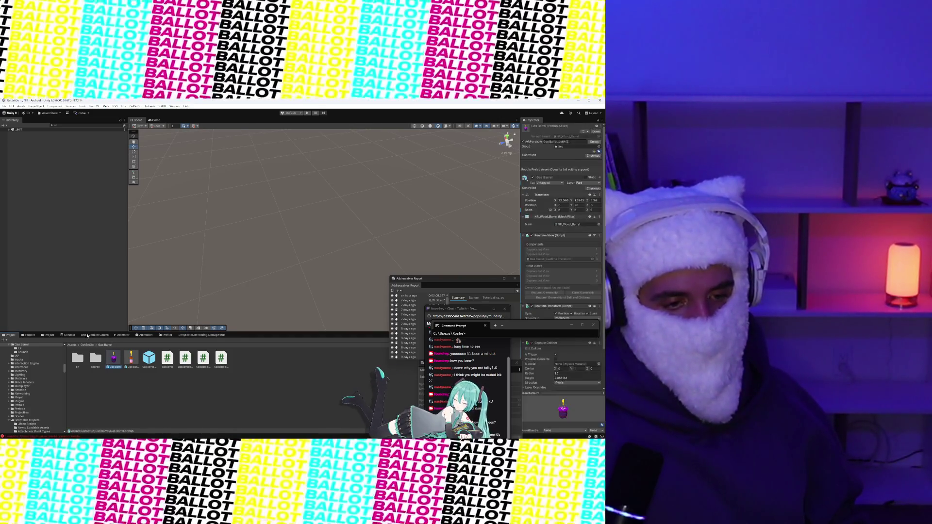
click(69, 335)
click(97, 335)
click(77, 335)
scroll(113, 365, up, 5)
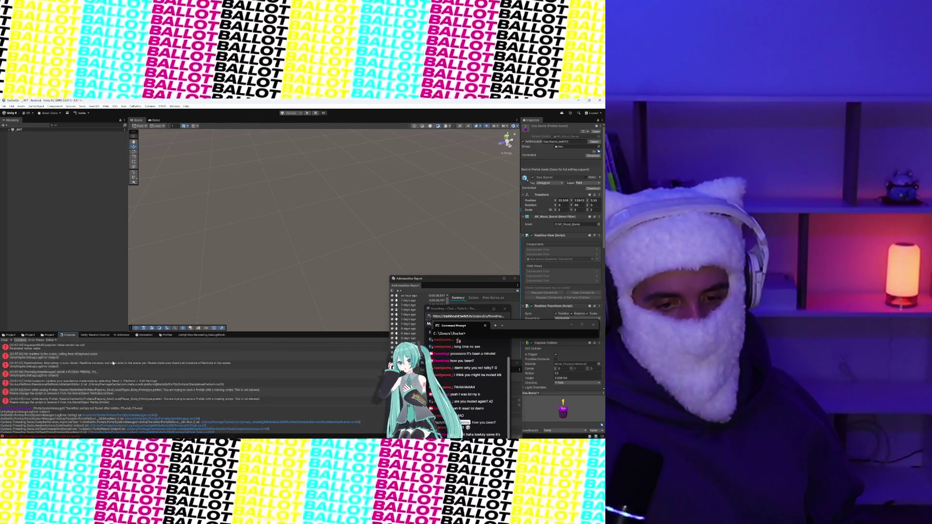
drag(75, 358, 76, 386)
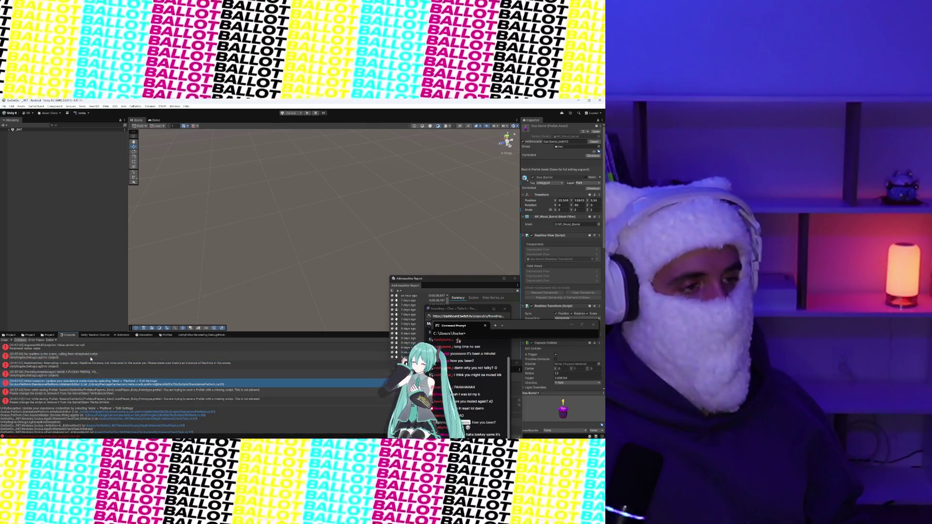
click(58, 356)
click(59, 346)
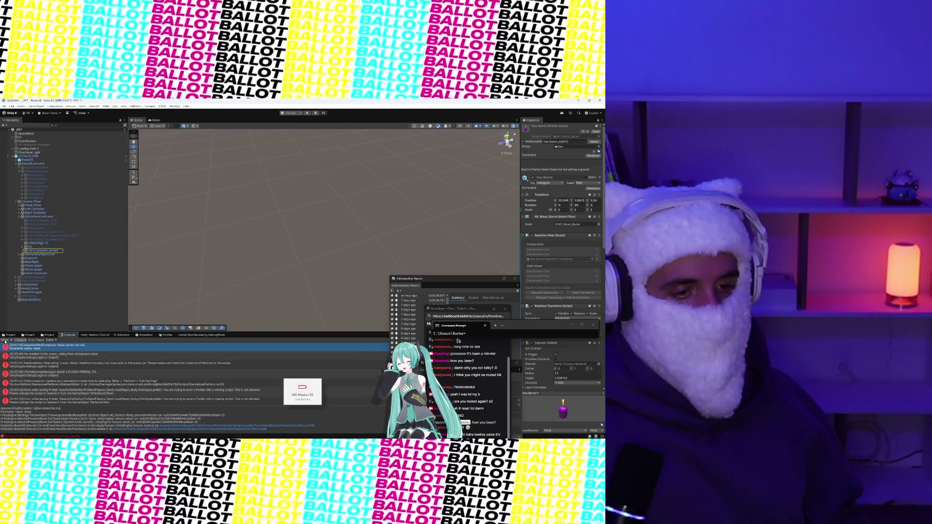
click(5, 340)
- Show the Gas Barrel folder's contents across both Project browser views
click(50, 335)
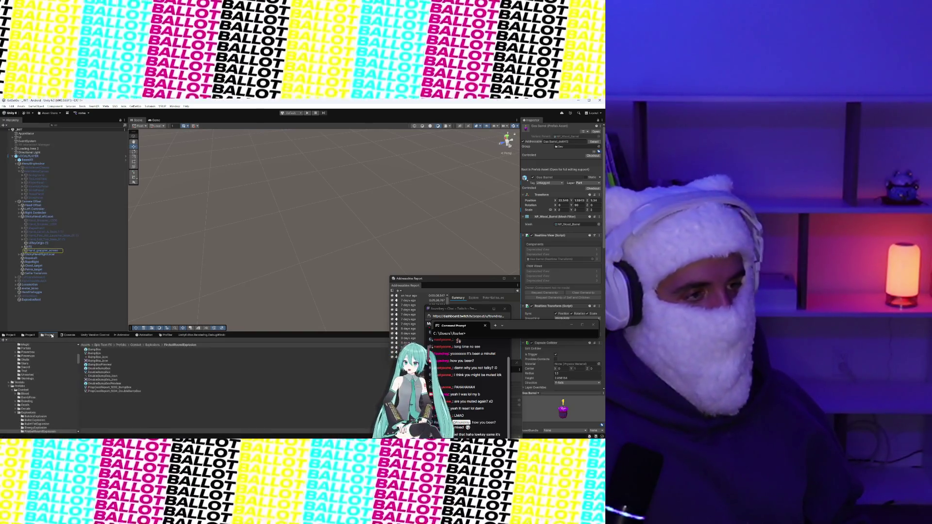
click(68, 335)
click(29, 335)
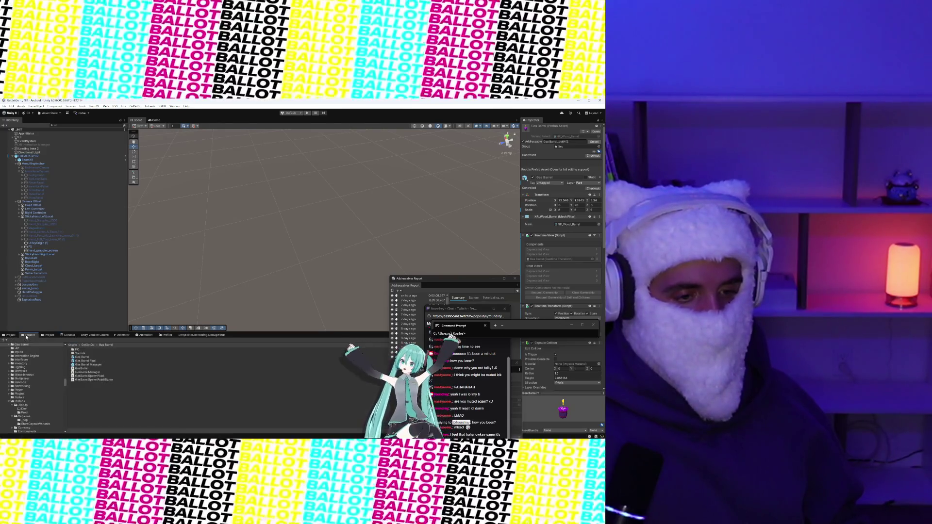
click(15, 335)
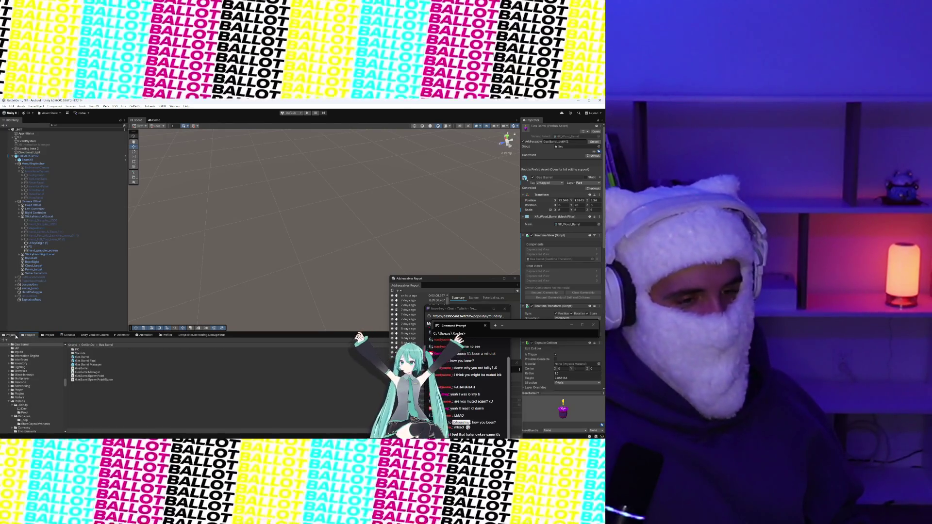
- Move the Twitch chat window up and bring Visual Studio to the front
mouse_move(16, 437)
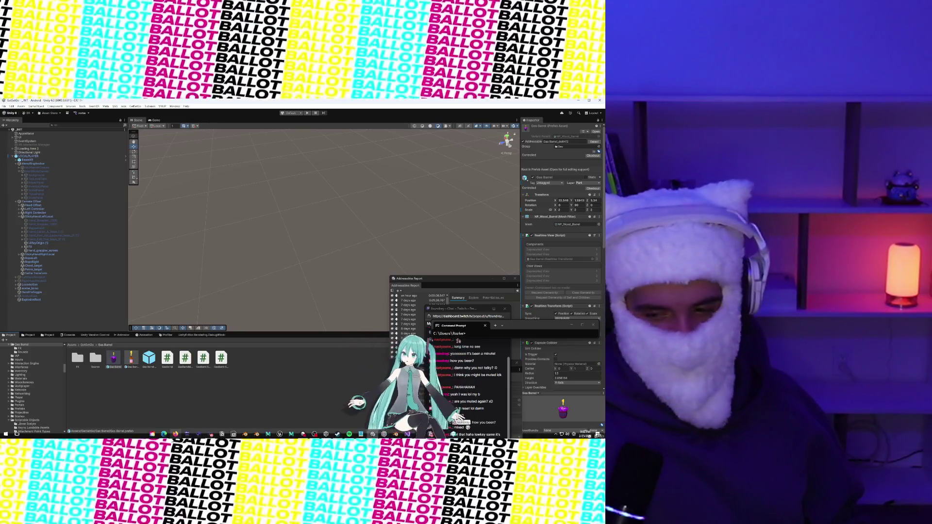
mouse_move(294, 435)
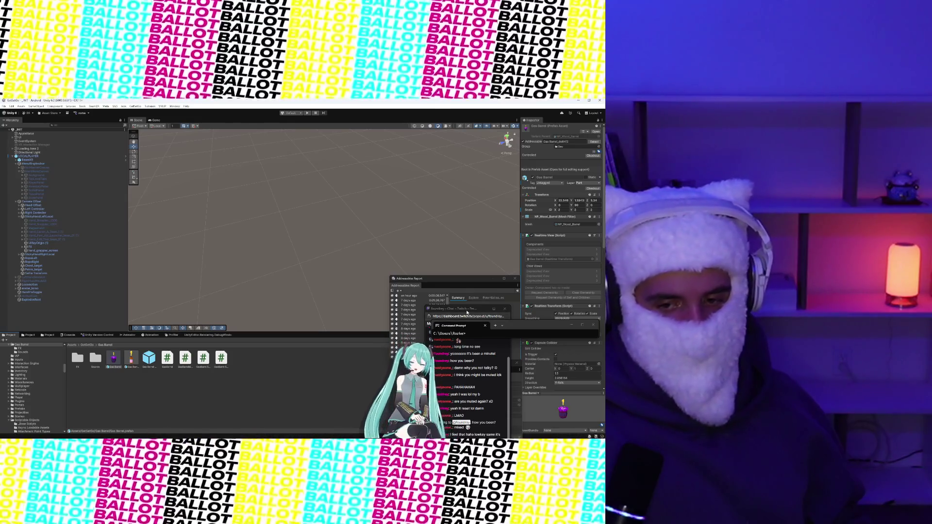
drag(467, 311, 480, 221)
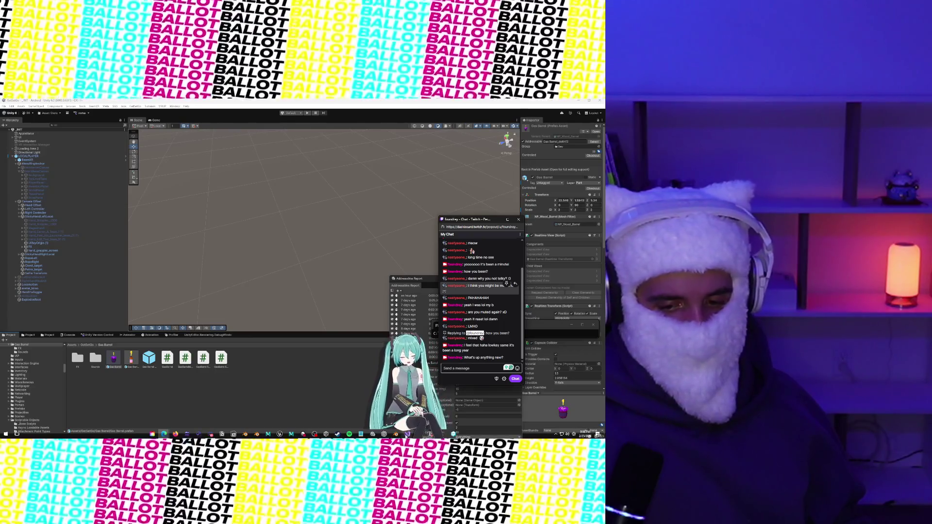
click(407, 433)
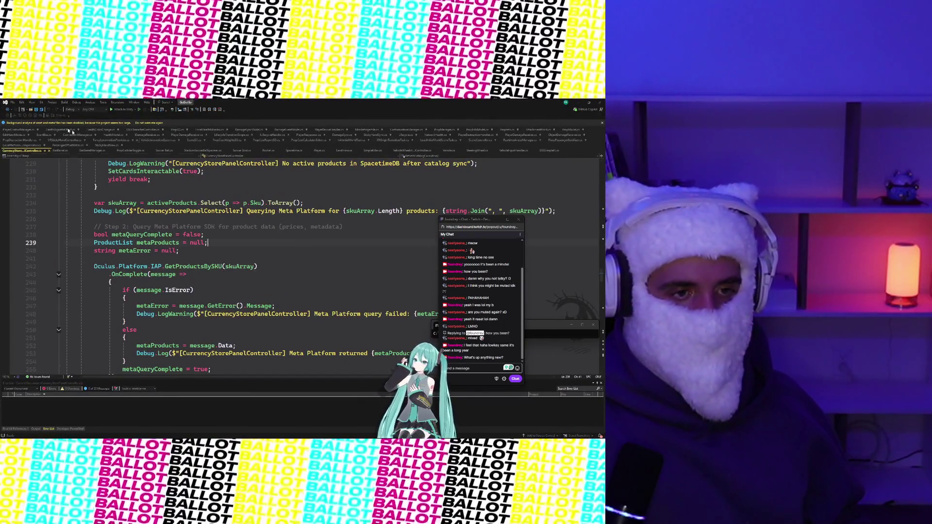
- Read through GasBarrel.cs, then switch to the GasBarrelManager.cs script
click(64, 150)
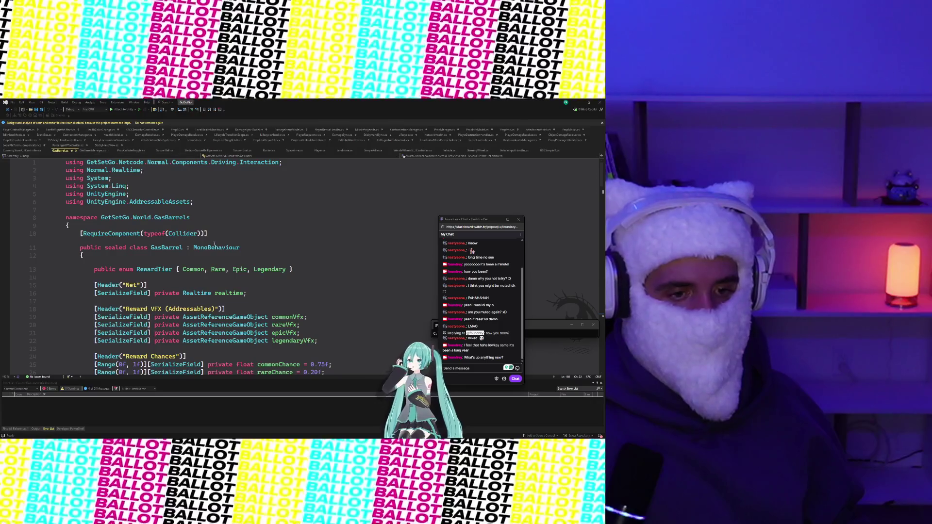
scroll(212, 261, down, 15)
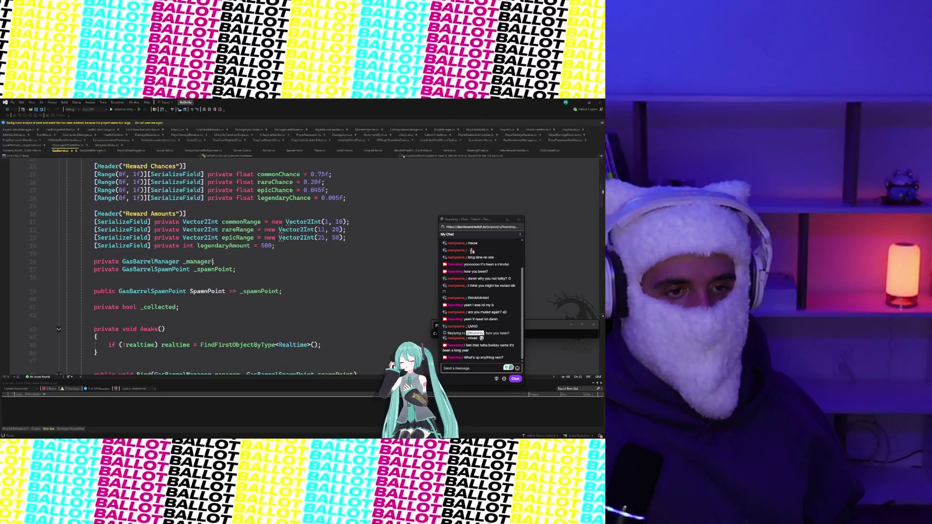
scroll(212, 261, down, 20)
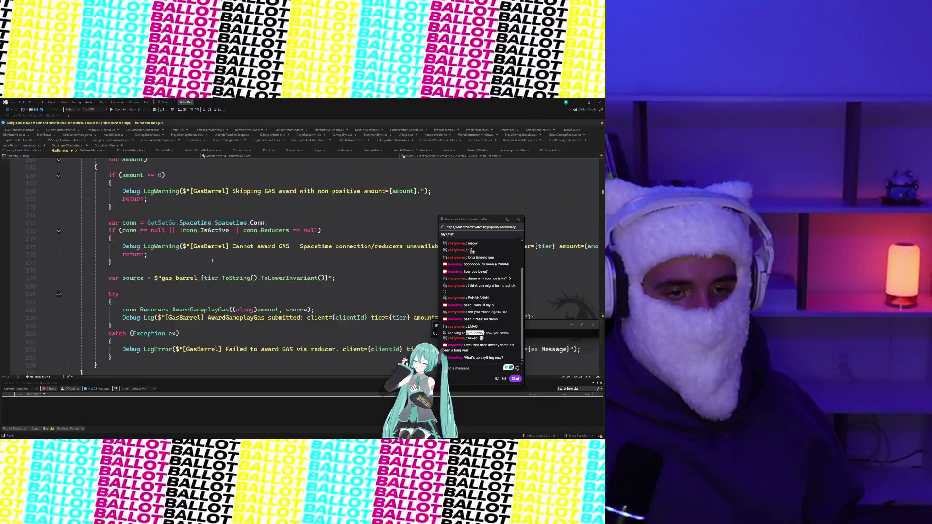
scroll(213, 261, up, 20)
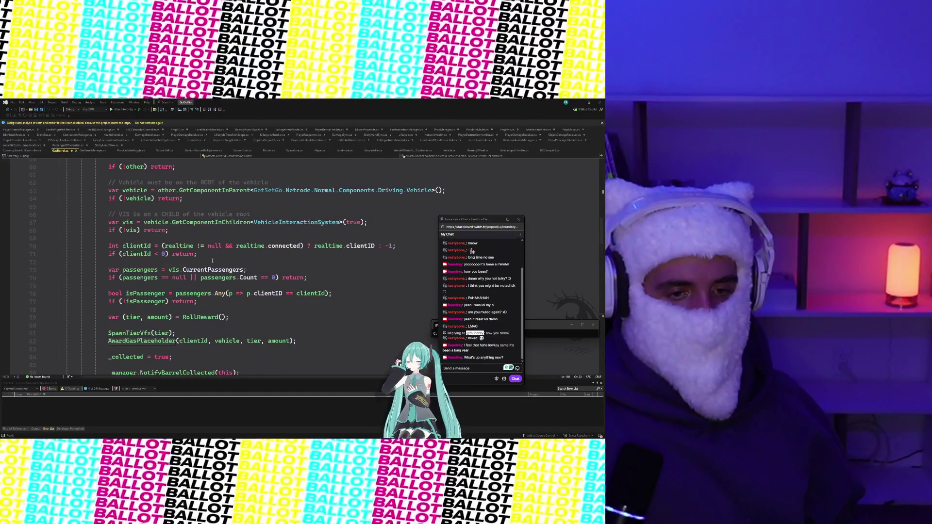
scroll(212, 260, down, 3)
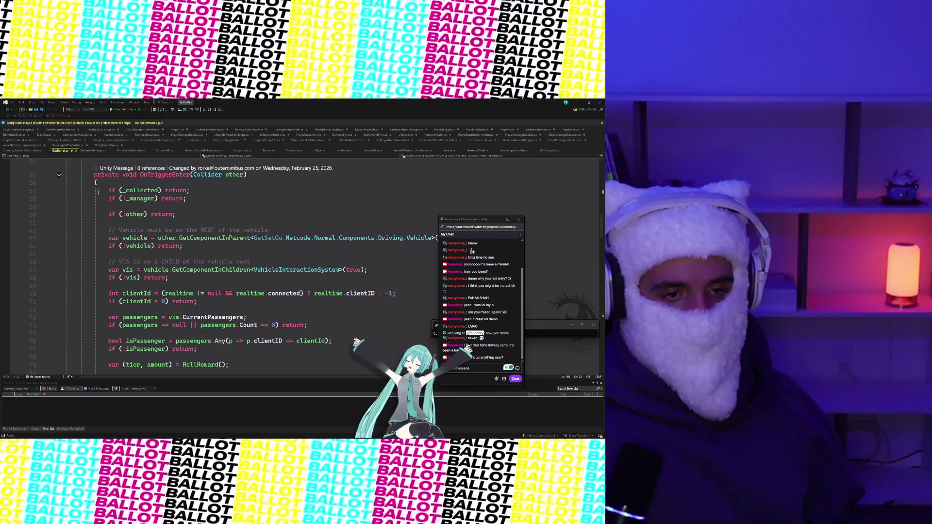
scroll(181, 174, up, 2)
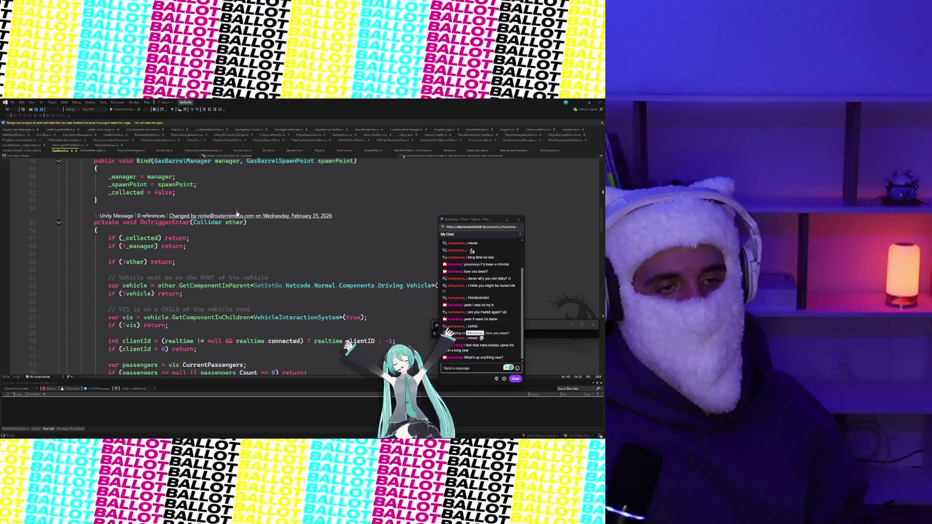
click(91, 150)
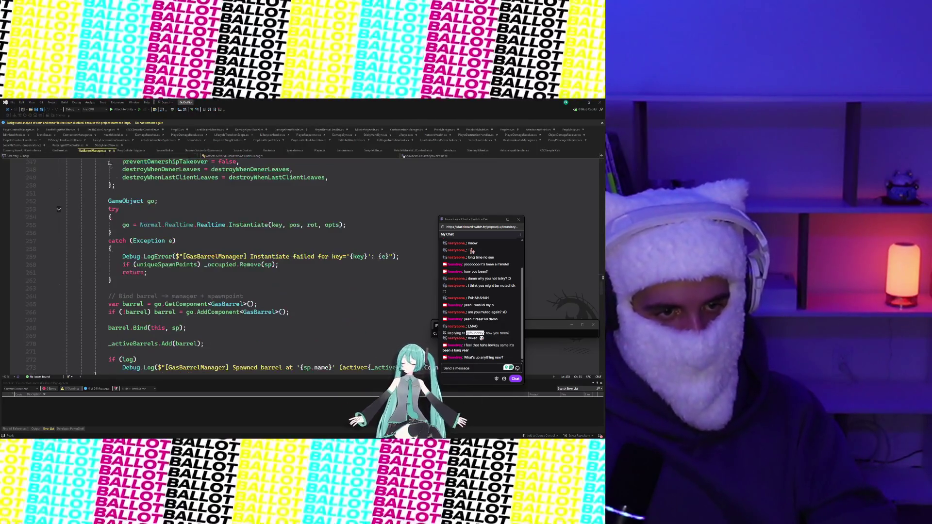
- Highlight the IsJanitor() early-return check in SpawnAt and jump to its definition
scroll(191, 315, up, 5)
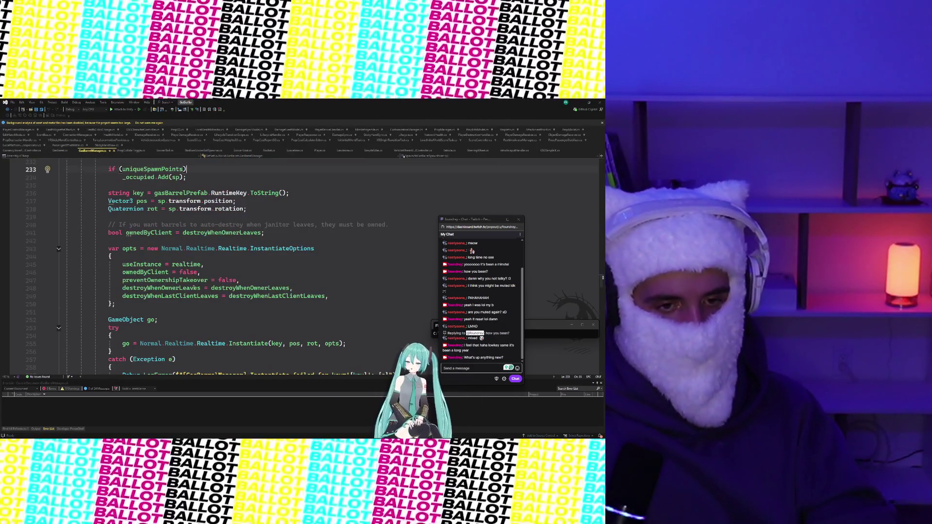
scroll(196, 285, up, 3)
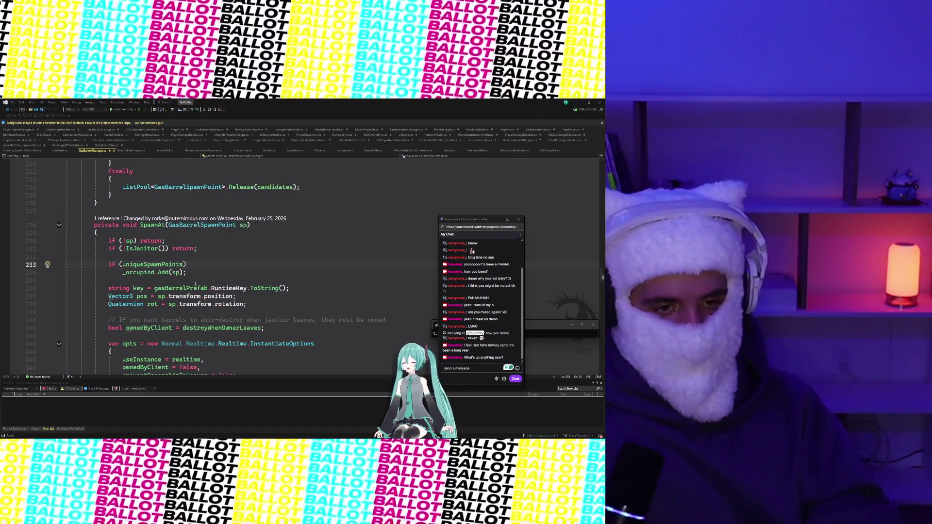
scroll(195, 284, down, 2)
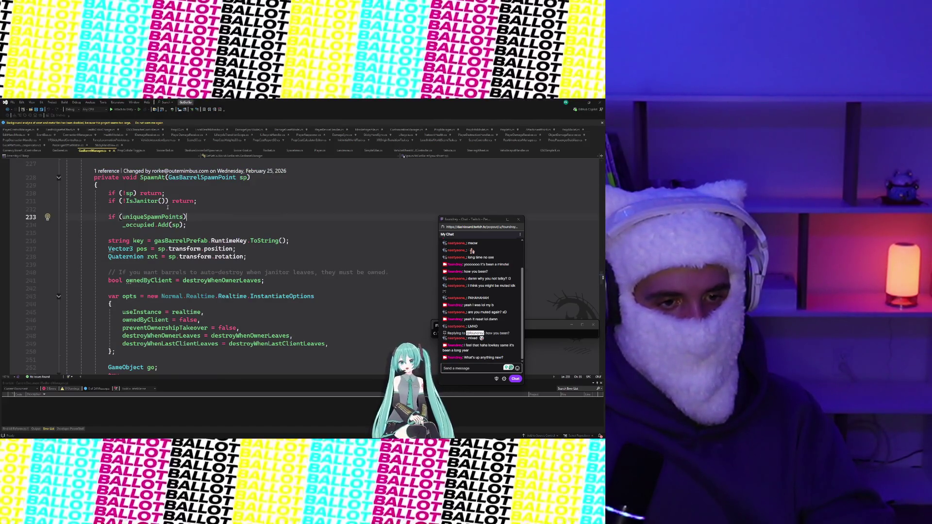
drag(102, 201, 201, 205)
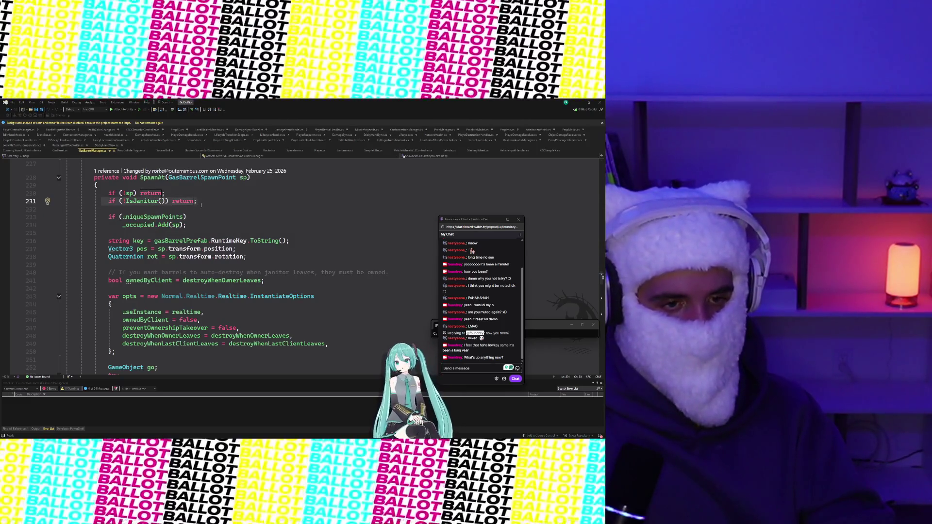
ctrl+click(147, 203)
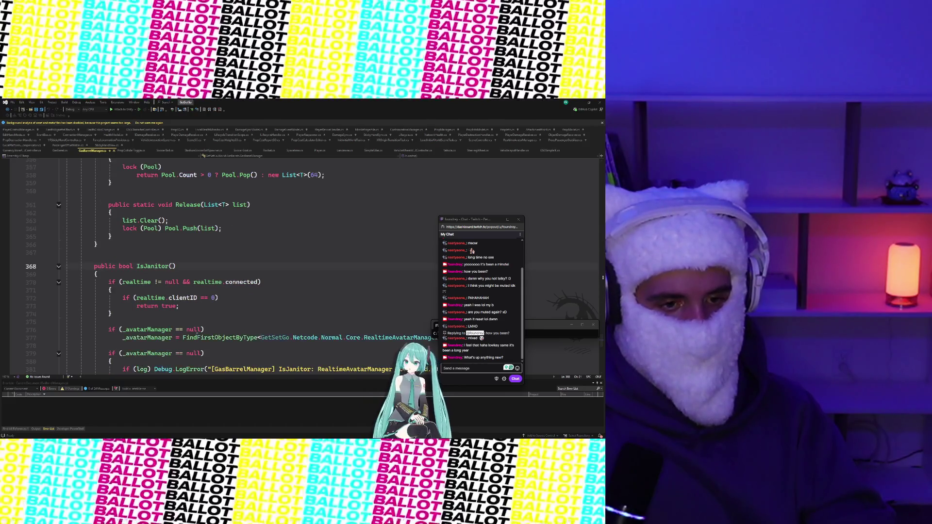
- Highlight the client ID 0 return, the connected-client check and the avatar manager lookup
scroll(154, 257, down, 1)
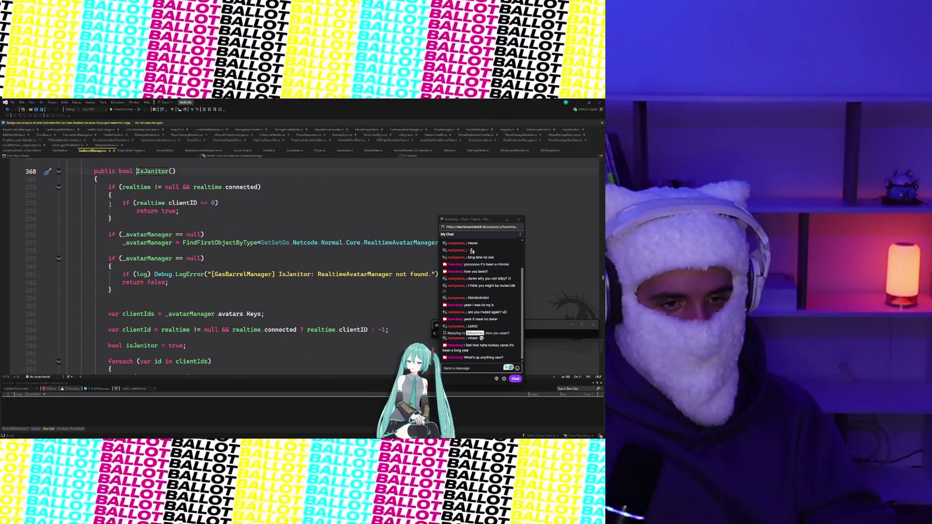
drag(108, 187, 212, 212)
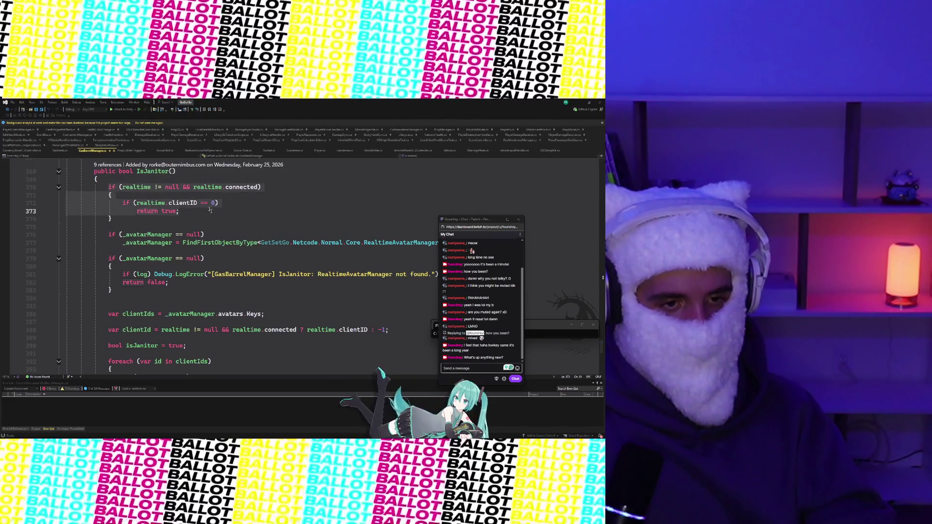
click(211, 212)
drag(108, 187, 187, 225)
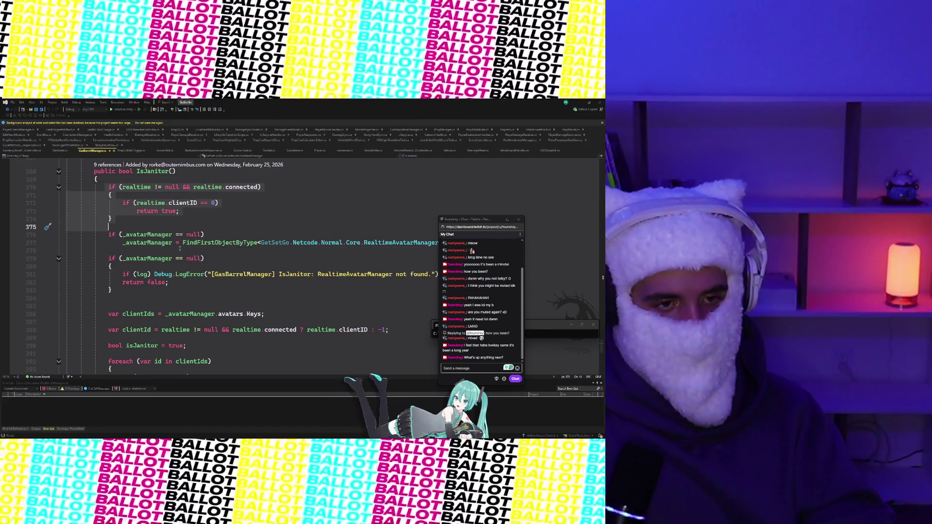
scroll(180, 248, down, 2)
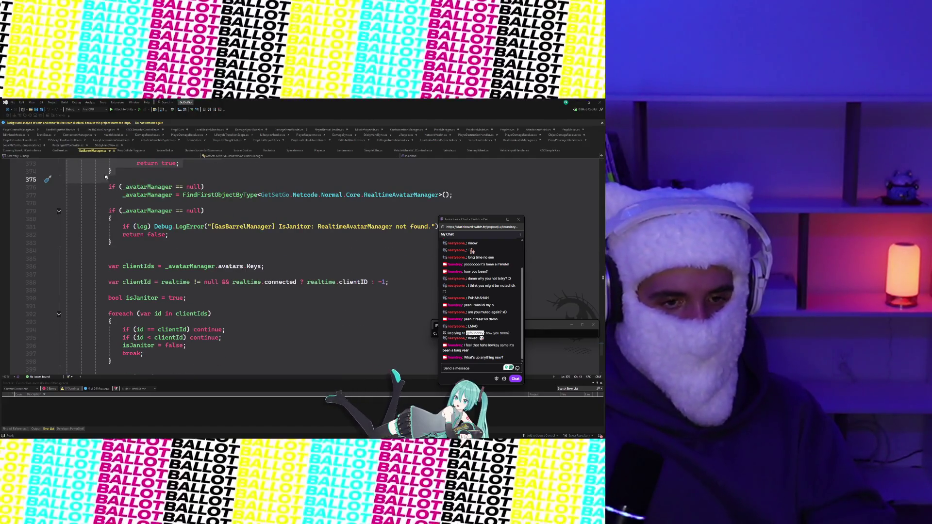
click(108, 187)
mouse_move(109, 187)
mouse_down()
mouse_move(72, 251)
mouse_move(145, 266)
mouse_move(270, 267)
mouse_up()
- Step through the clientIds line and the clientId assignment below it
scroll(262, 270, up, 3)
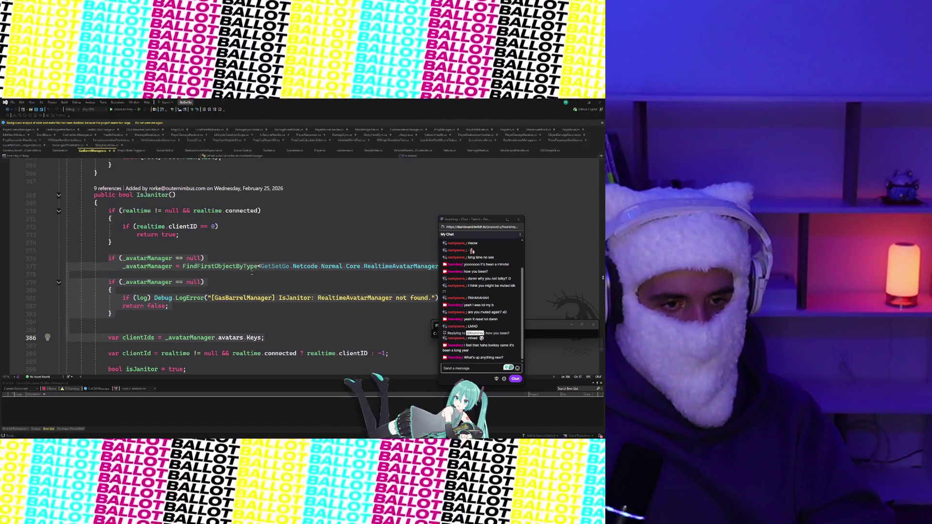
scroll(252, 275, down, 3)
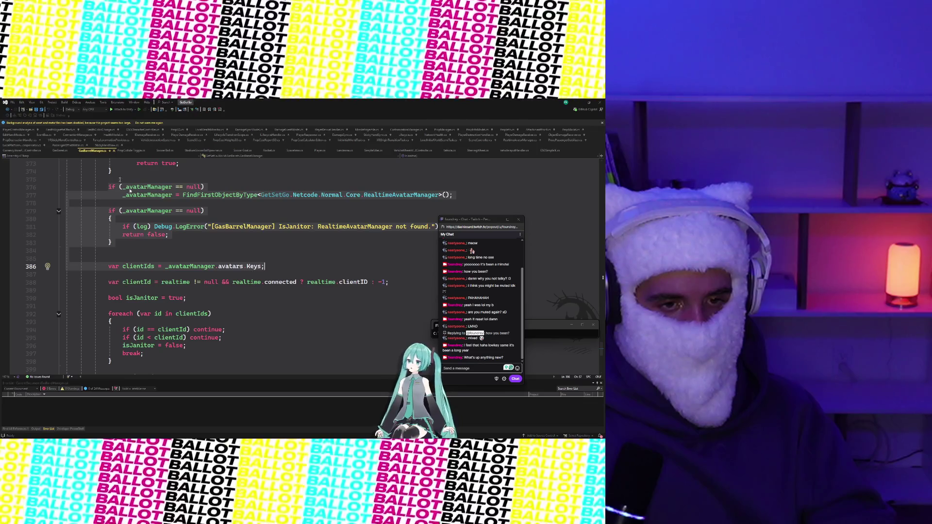
scroll(210, 227, down, 2)
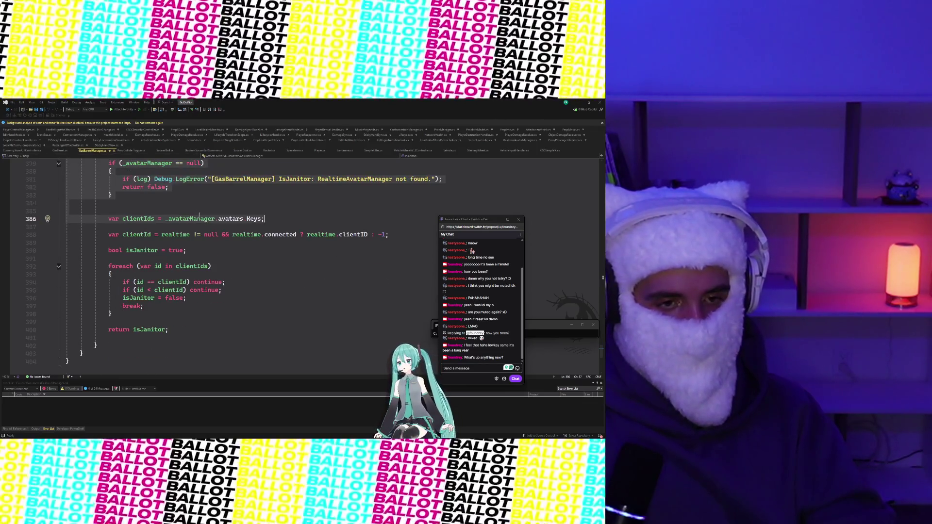
click(195, 210)
key(Down)
key(End)
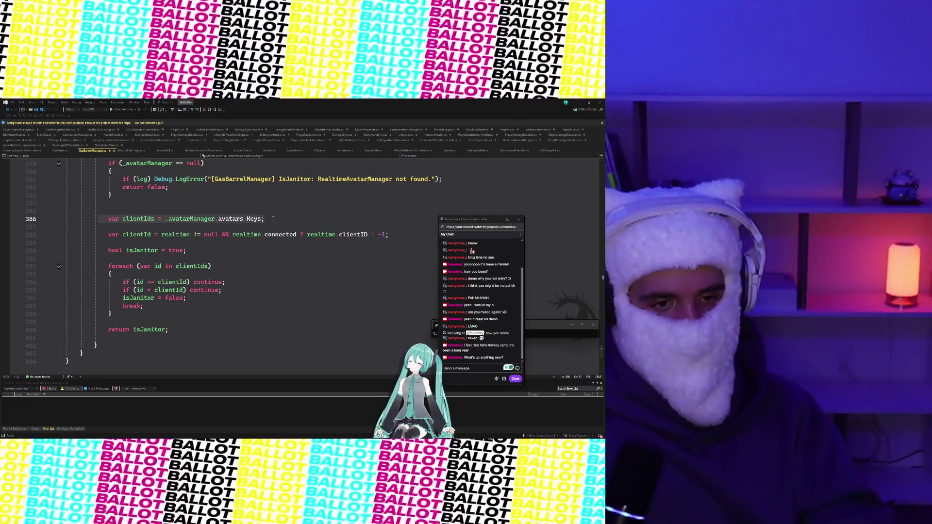
key(Down)
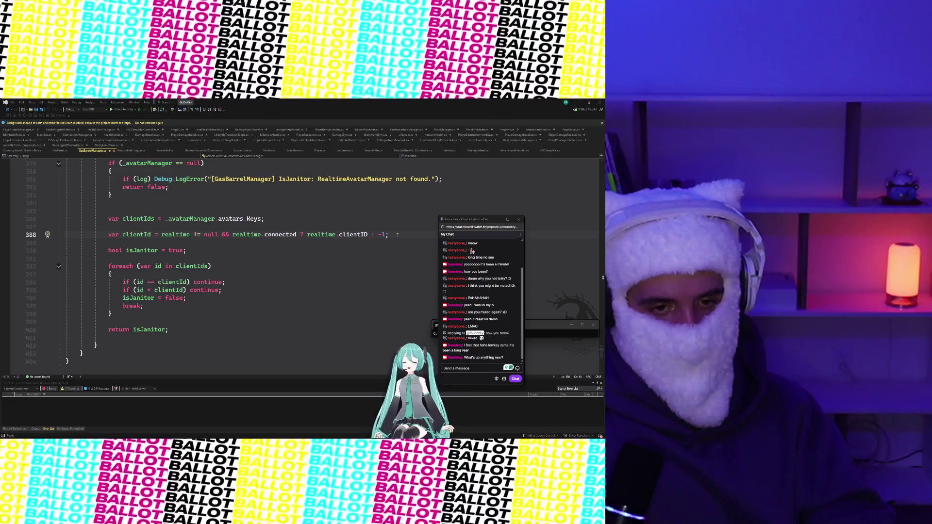
click(161, 235)
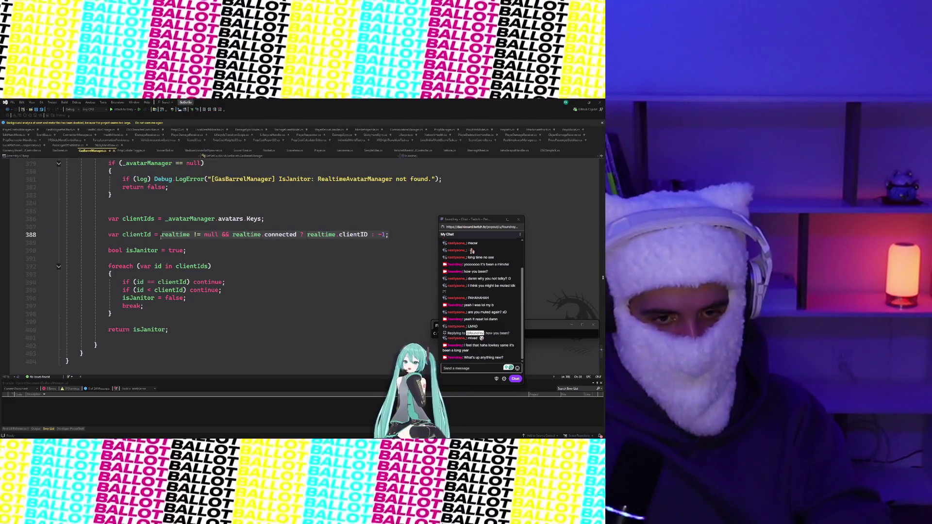
key(Down)
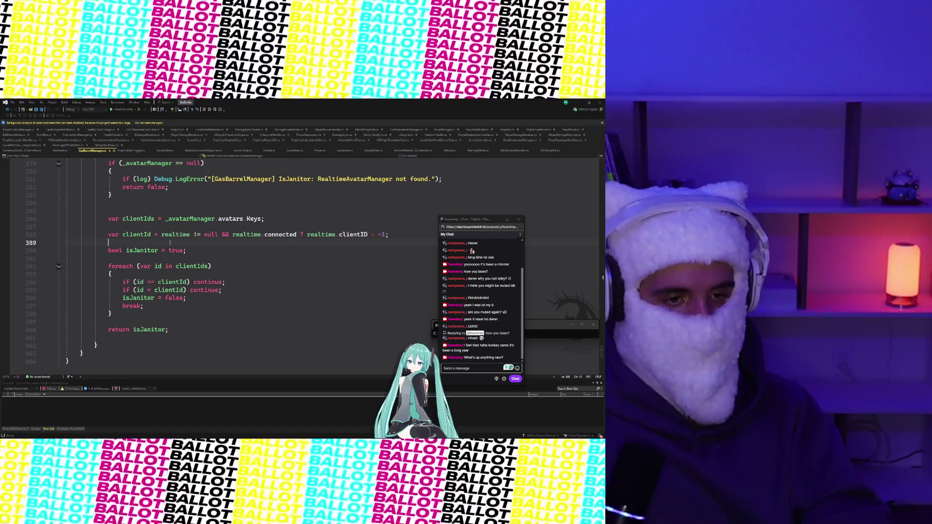
scroll(155, 244, down, 1)
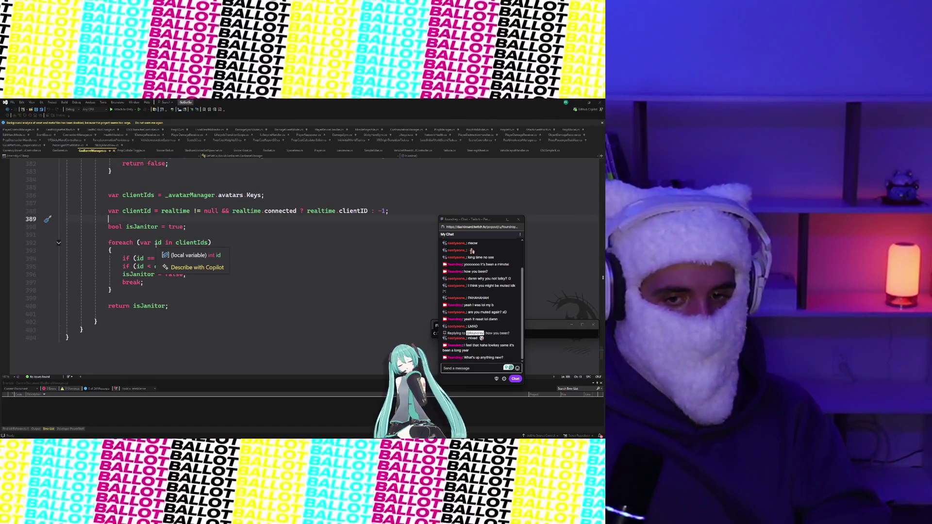
- Replace line 388's conditional so it reads var clientId = realtime.clientID;
click(167, 212)
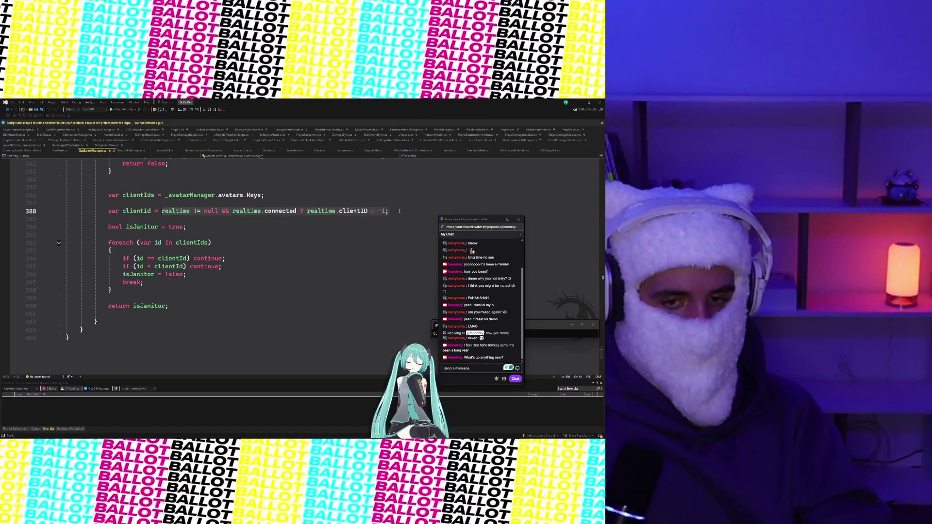
key(shift+End)
text(a)
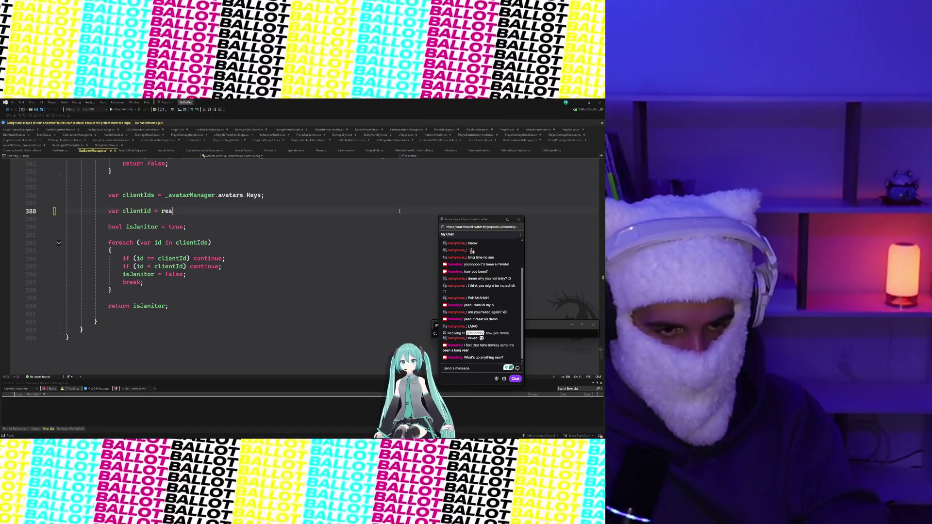
text(ltime.clientID;)
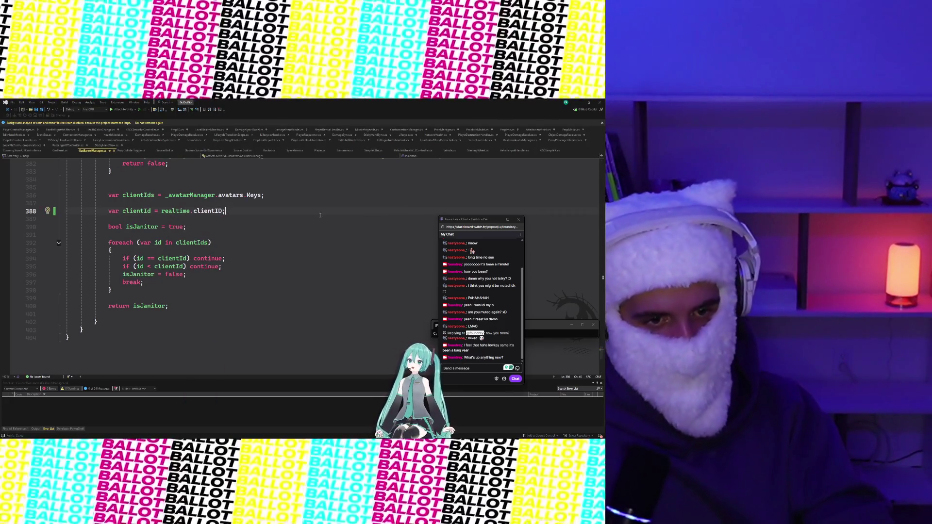
scroll(320, 215, up, 3)
scroll(319, 215, up, 4)
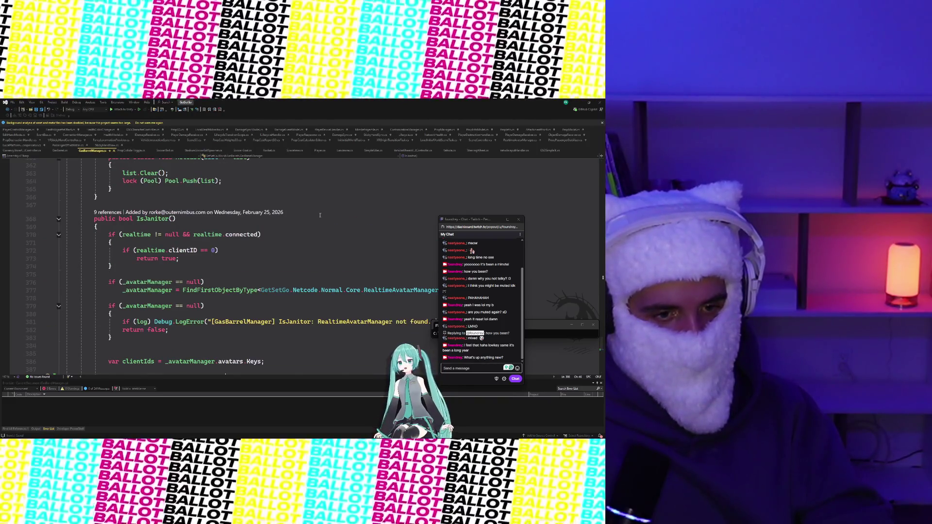
scroll(320, 215, down, 3)
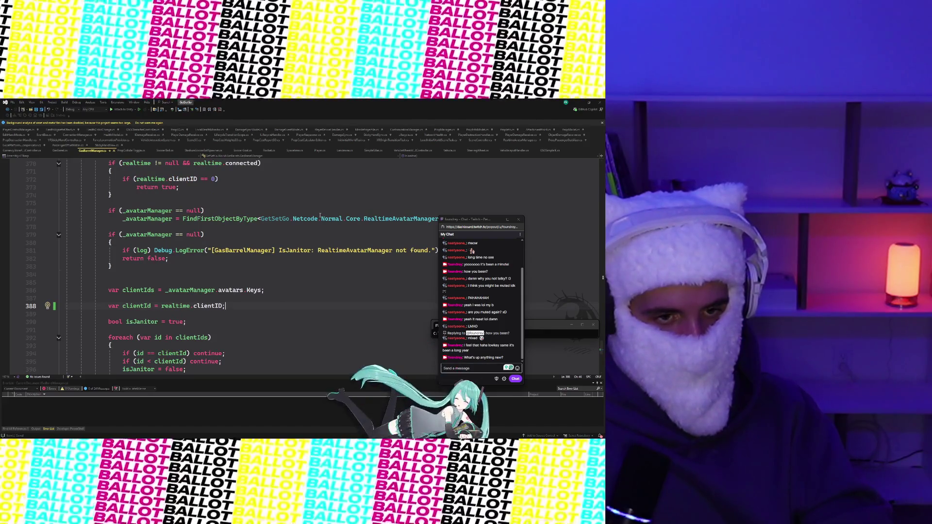
scroll(316, 219, down, 2)
- Review the loop: the foreach over clientIds, the equal-id and lower-id skip checks, and break
click(157, 250)
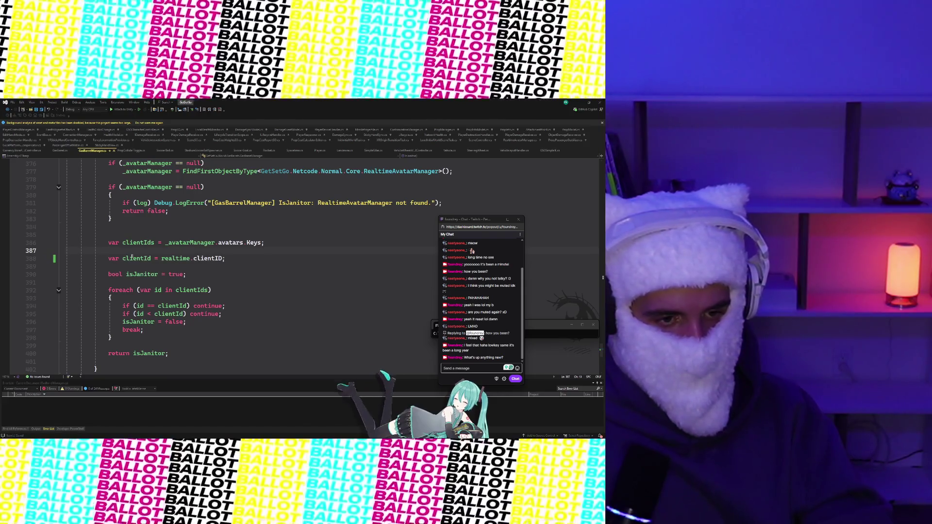
click(214, 258)
key(Right)
key(Right)
key(Right)
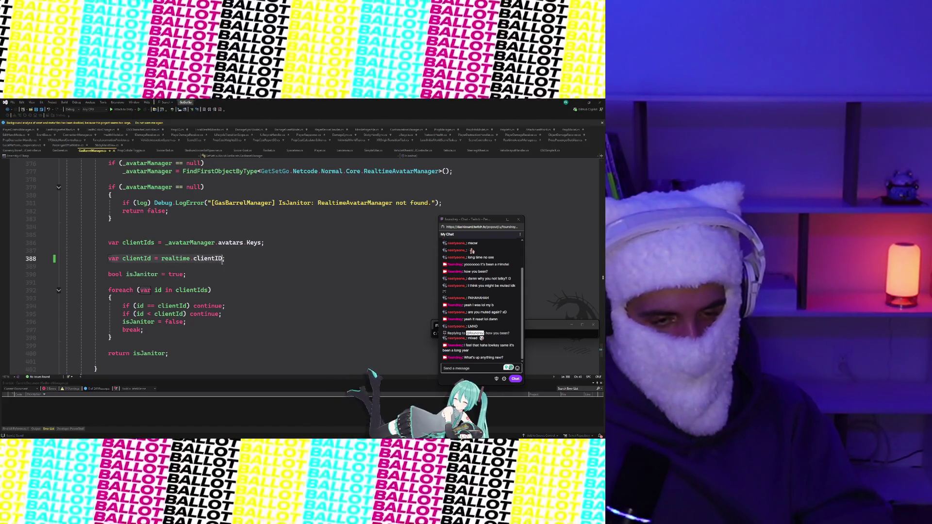
scroll(146, 255, down, 1)
drag(106, 251, 187, 250)
scroll(187, 250, down, 1)
drag(100, 242, 210, 243)
drag(119, 258, 226, 258)
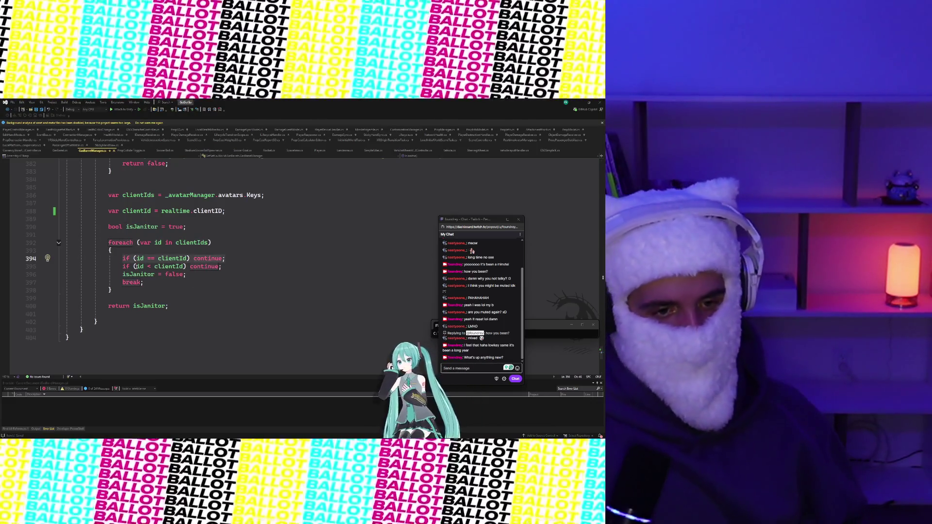
drag(121, 266, 225, 266)
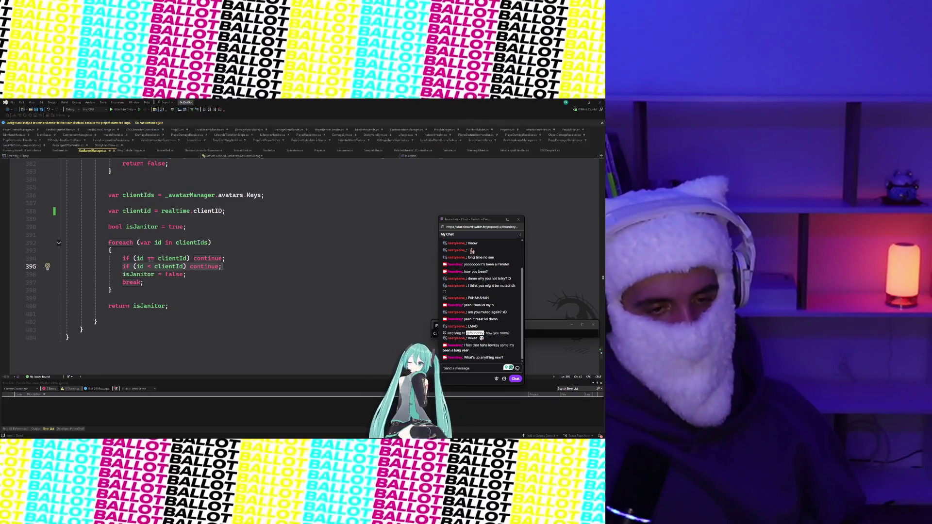
click(138, 275)
click(146, 283)
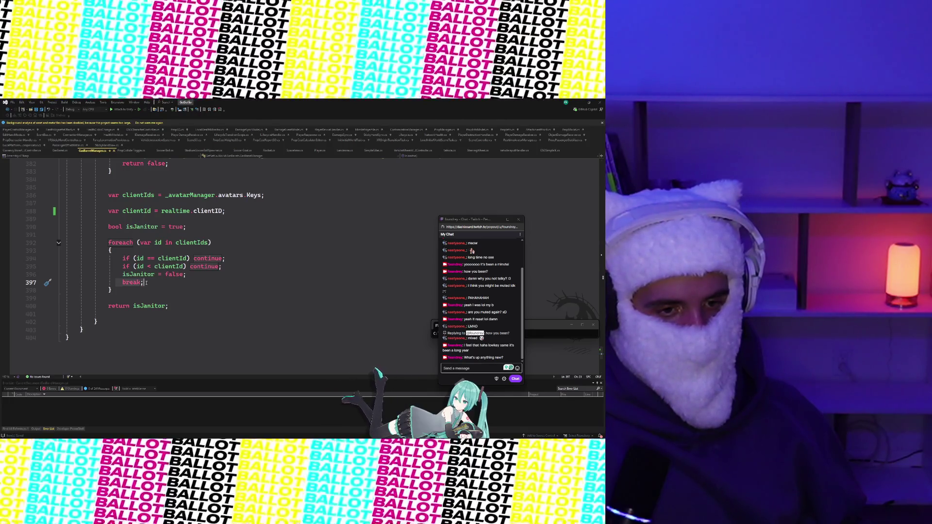
drag(216, 243, 160, 313)
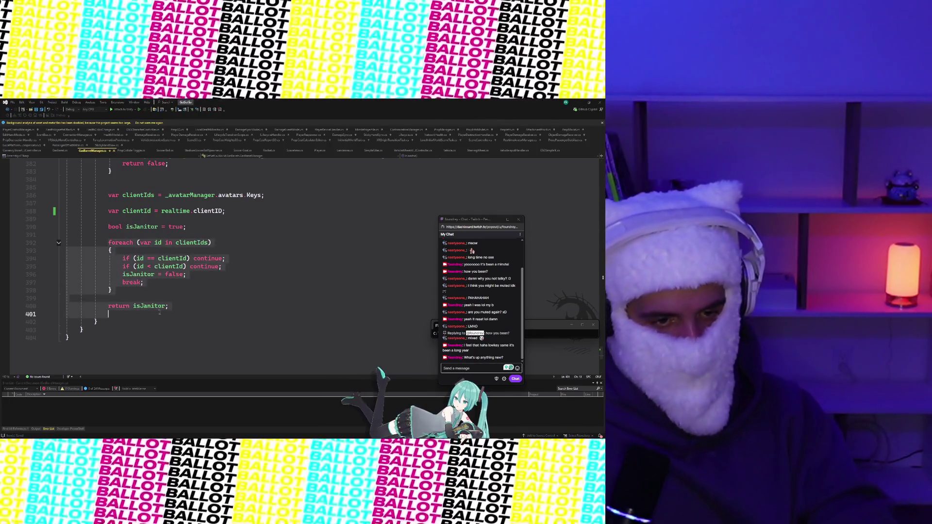
mouse_move(108, 227)
mouse_down()
mouse_move(187, 227)
mouse_move(146, 290)
mouse_up()
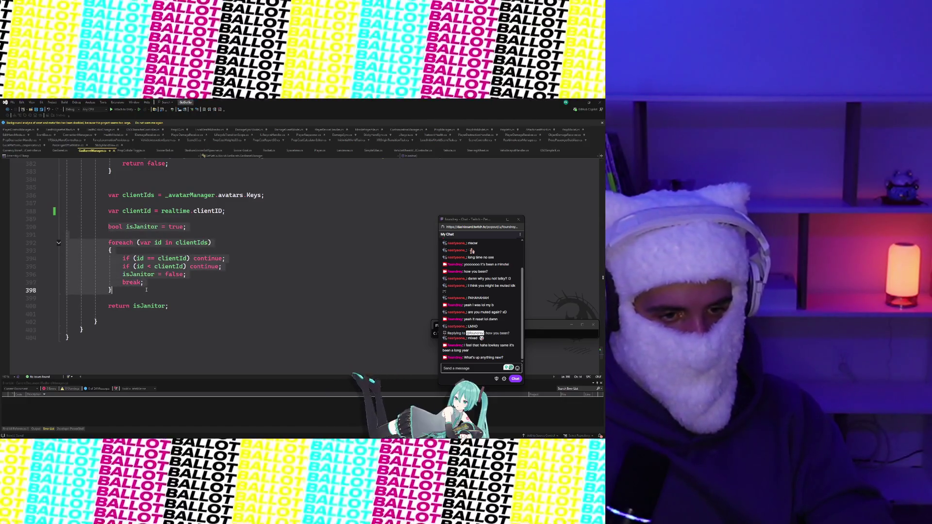
mouse_move(286, 427)
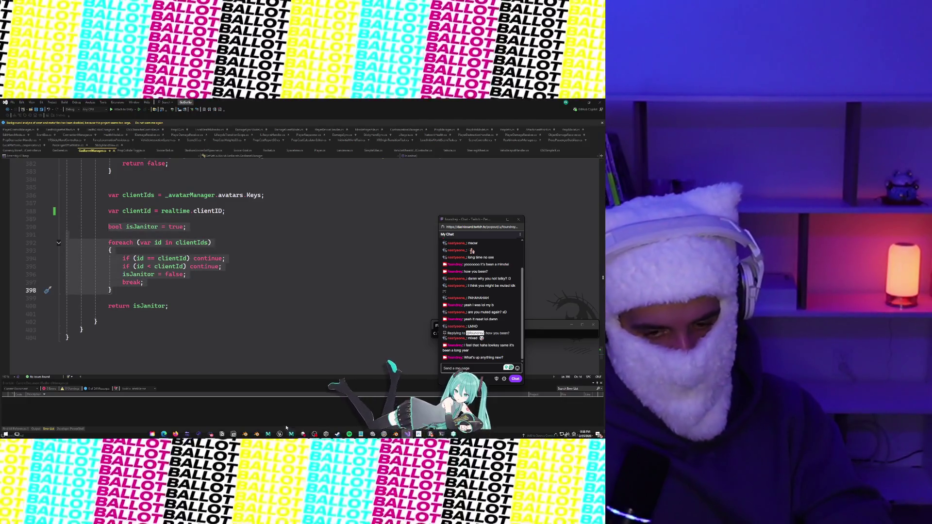
click(388, 436)
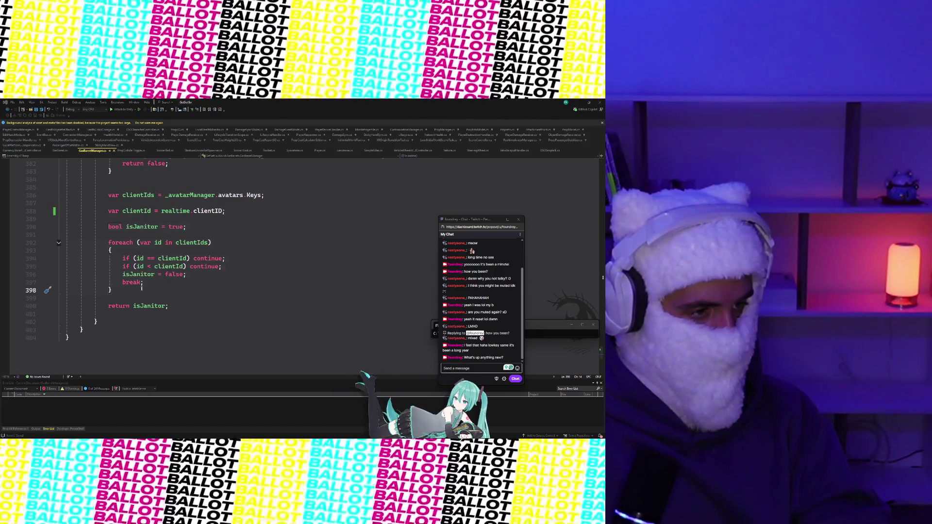
- Wrap isJanitor = false and break in braces under if (id < clientId) and save
click(108, 242)
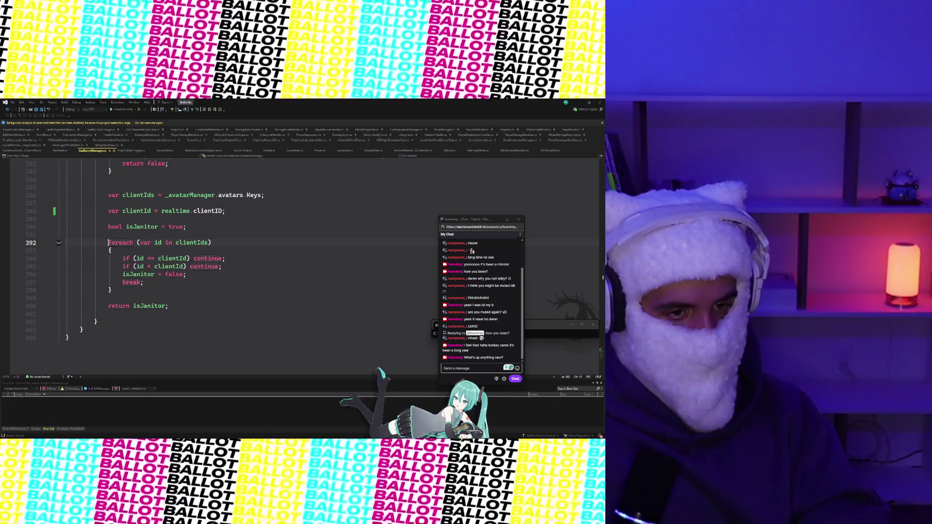
mouse_move(109, 227)
mouse_down()
mouse_move(146, 277)
mouse_move(145, 286)
mouse_move(116, 293)
mouse_up()
key(ctrl+v)
click(206, 275)
key(ctrl+s)
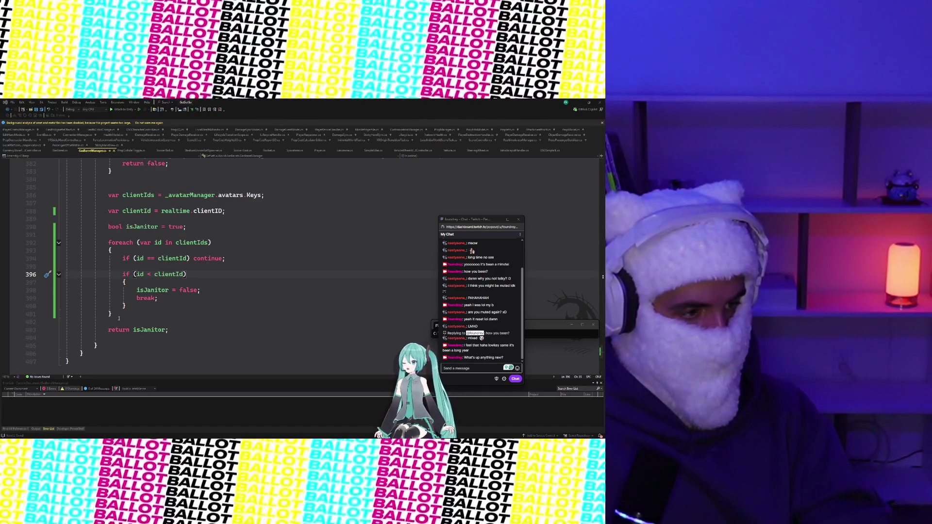
- Replace the foreach loop with a one-line clientIds.Min() janitor check
drag(119, 318, 169, 227)
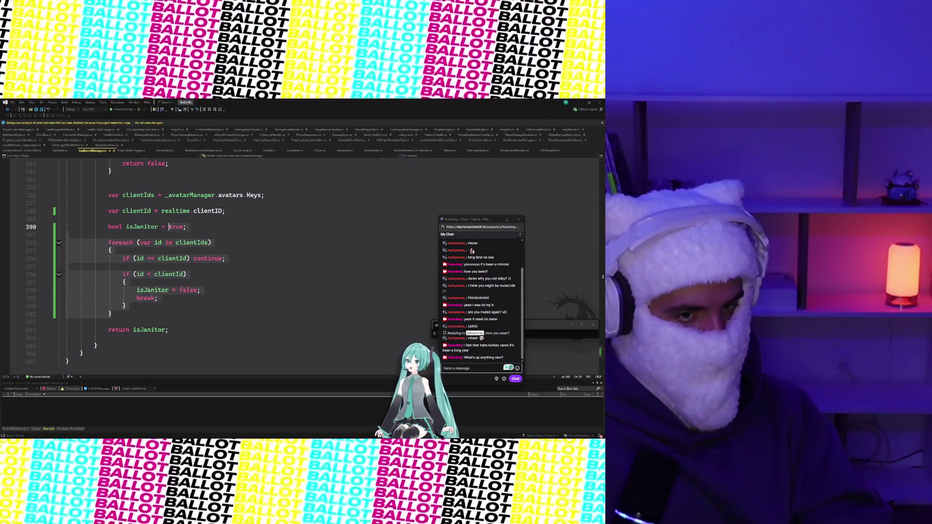
key(BackSpace)
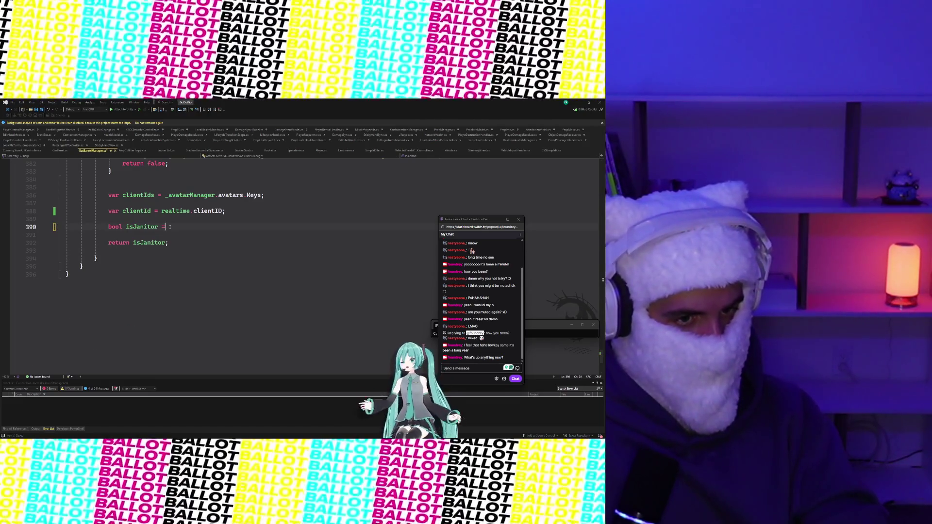
key(BackSpace)
key(BackSpace)
key(BackSpace)
key(Tab)
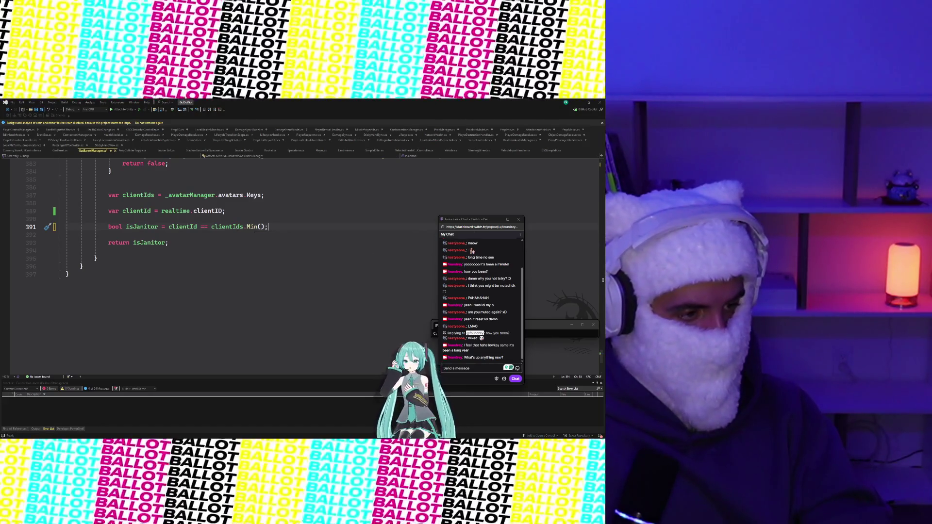
- Revert to bool isJanitor = true with the original clientIds foreach loop
click(178, 274)
key(Up)
key(Up)
key(Up)
key(End)
key(shift+Home)
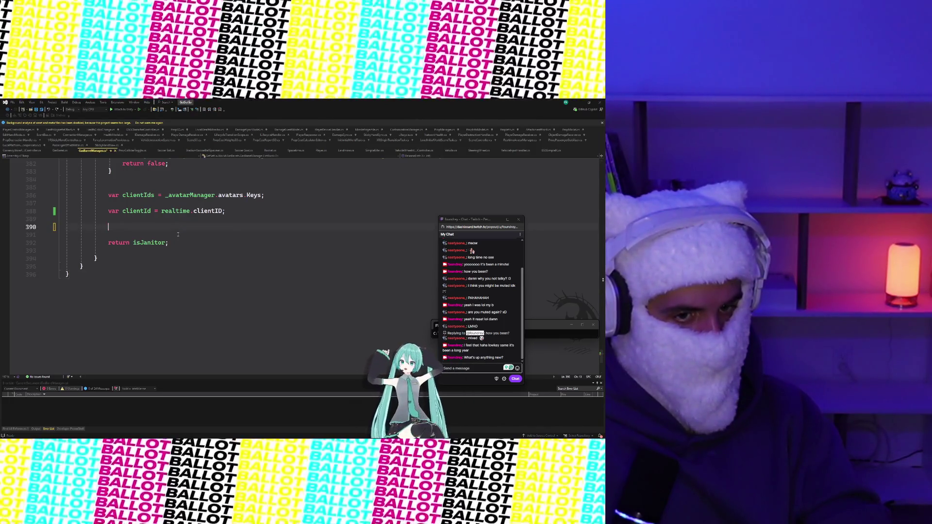
text(bool isJanitor)
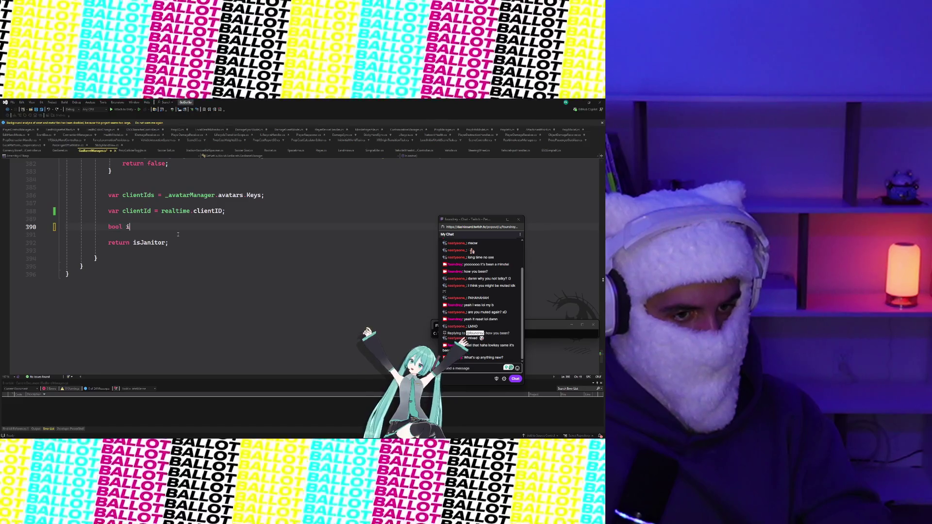
text( =)
key(Tab)
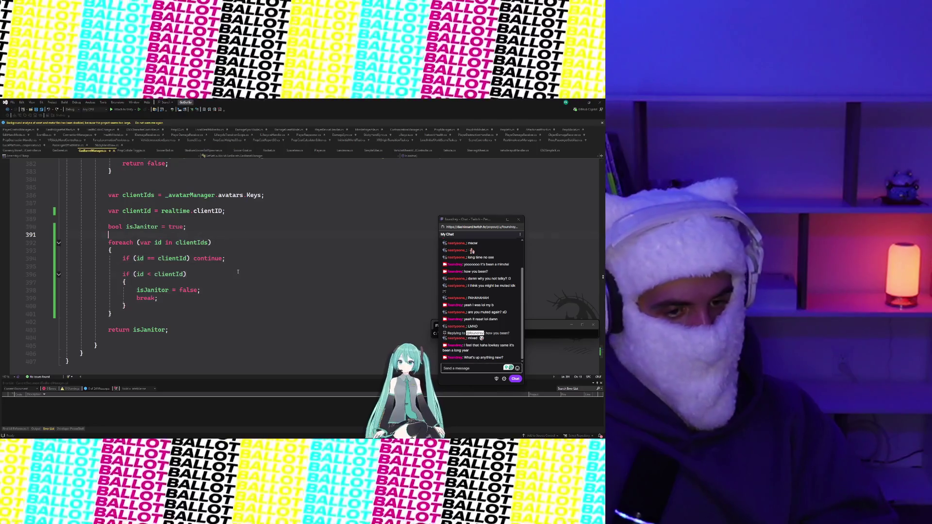
click(228, 289)
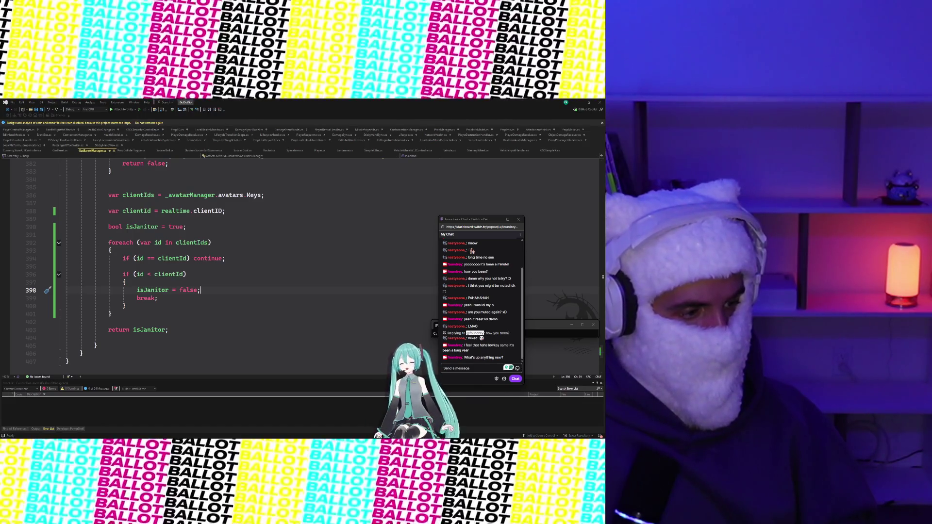
scroll(149, 349, up, 3)
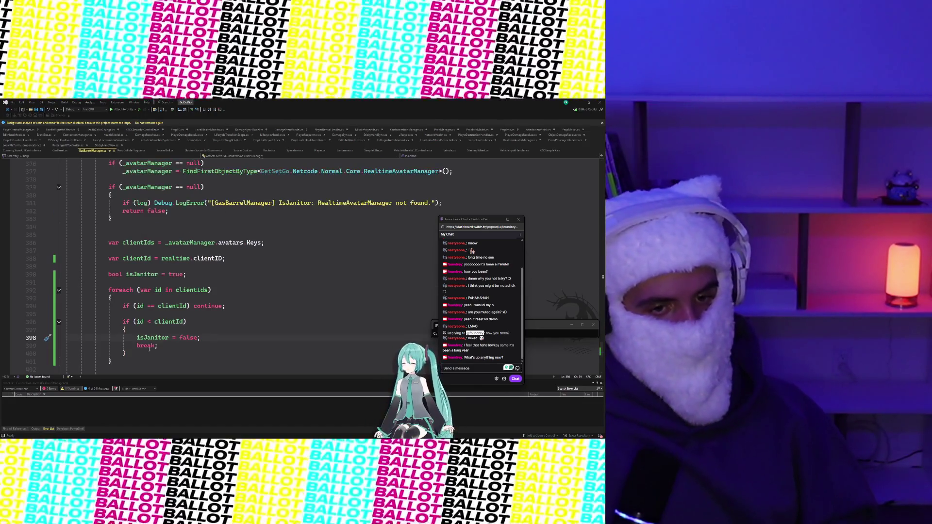
scroll(149, 349, down, 3)
scroll(149, 349, down, 1)
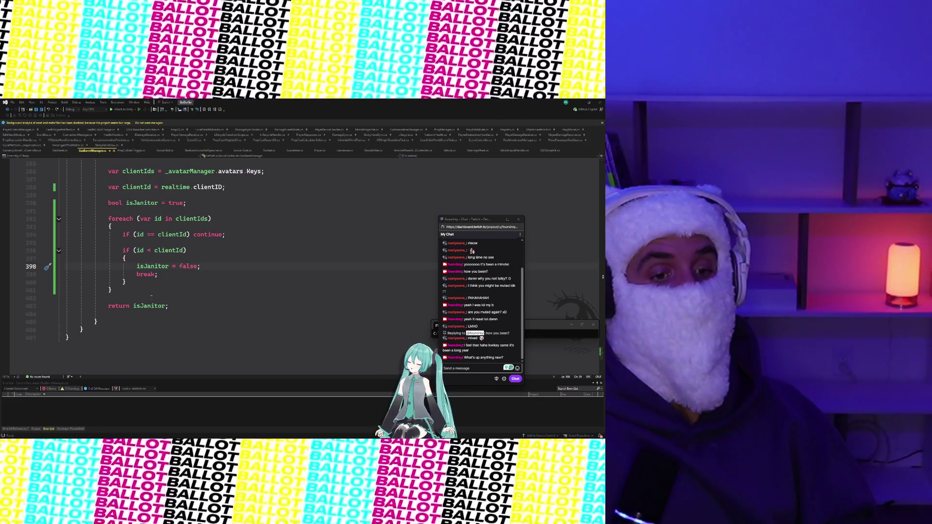
- Scroll up through GasBarrelManager to review the code around the IsJanitor check
scroll(152, 295, up, 8)
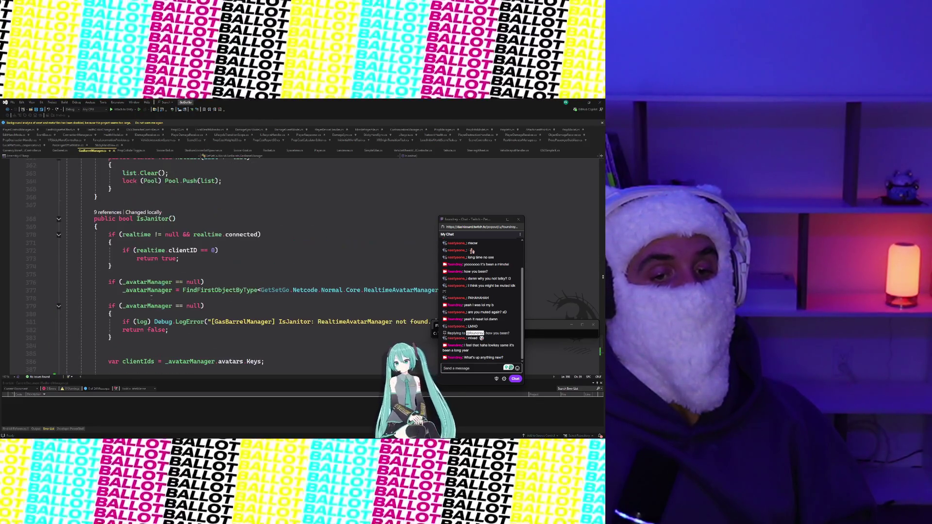
scroll(152, 295, up, 4)
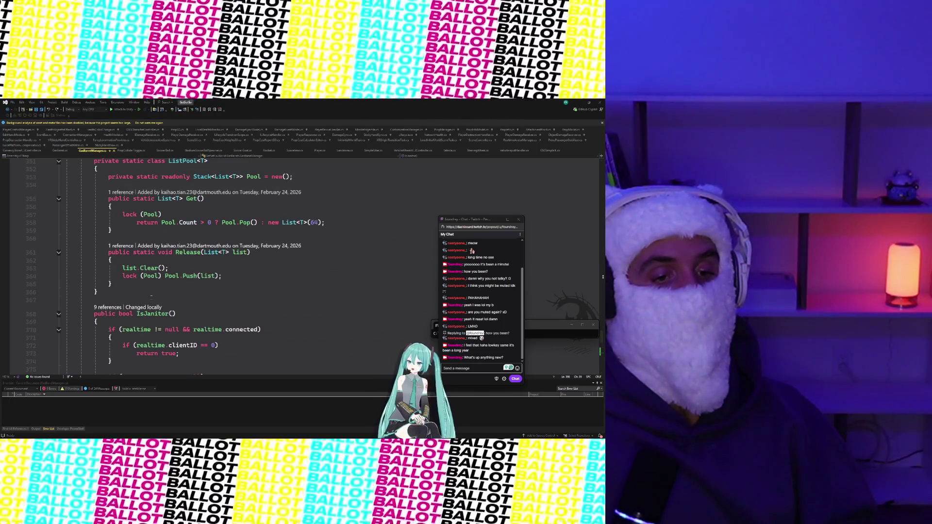
scroll(151, 295, up, 3)
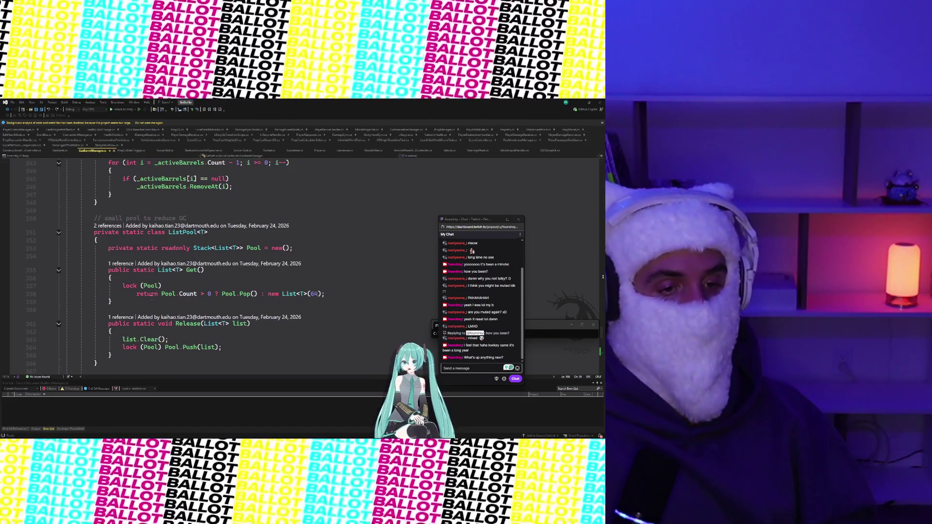
scroll(152, 295, down, 2)
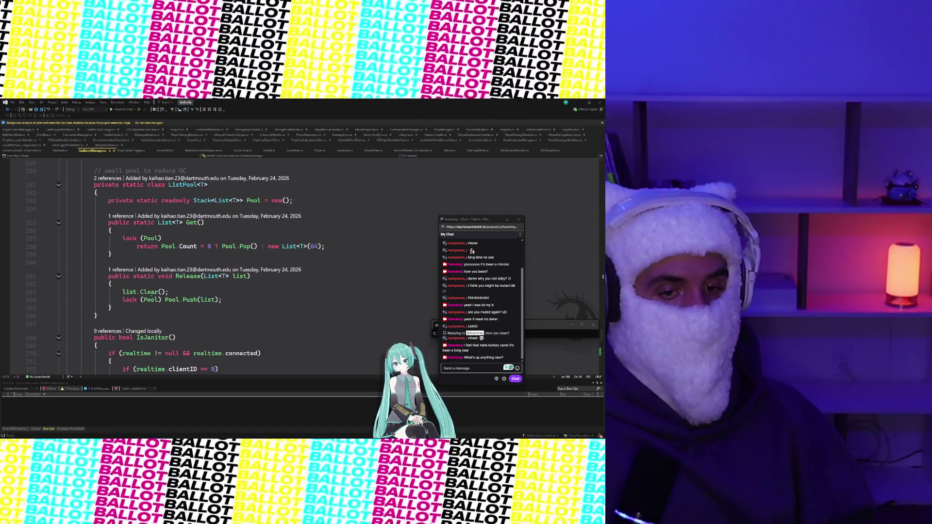
scroll(152, 295, up, 5)
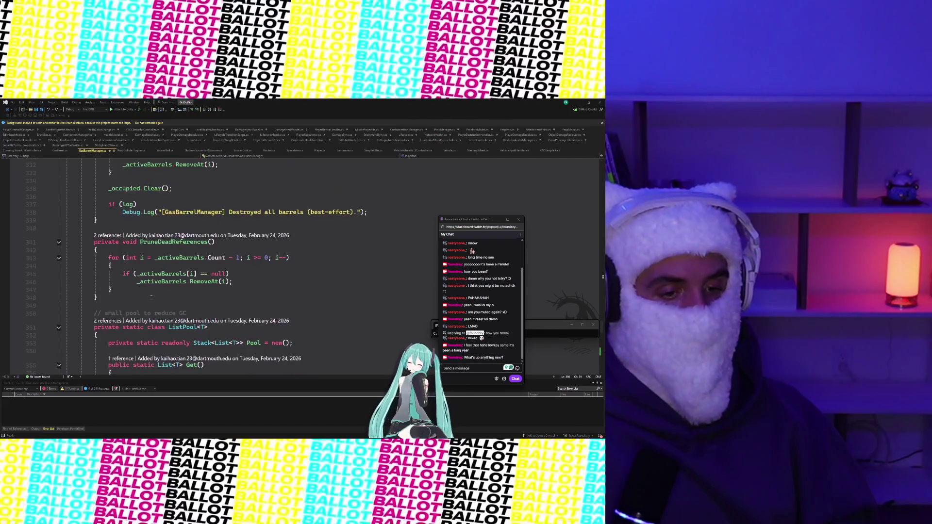
scroll(152, 294, up, 4)
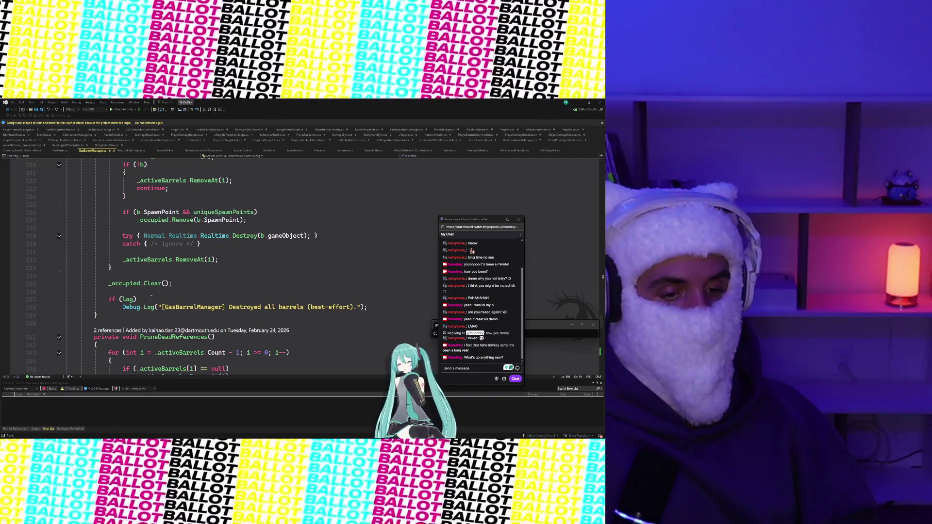
scroll(151, 294, up, 3)
scroll(151, 294, up, 4)
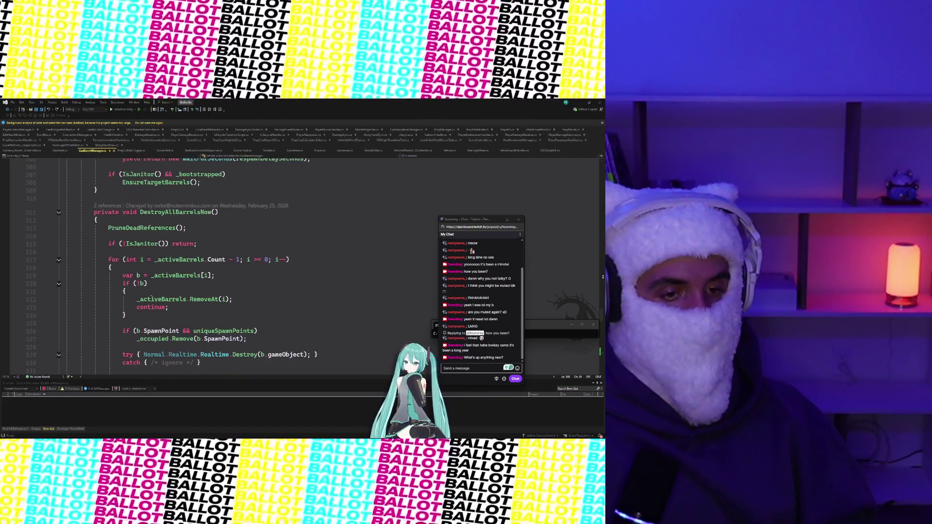
scroll(151, 294, up, 3)
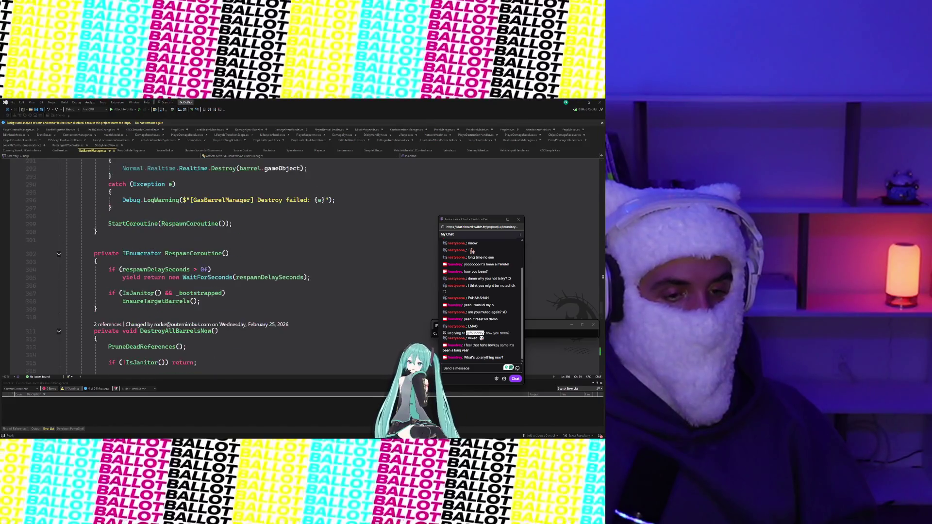
scroll(151, 294, up, 1)
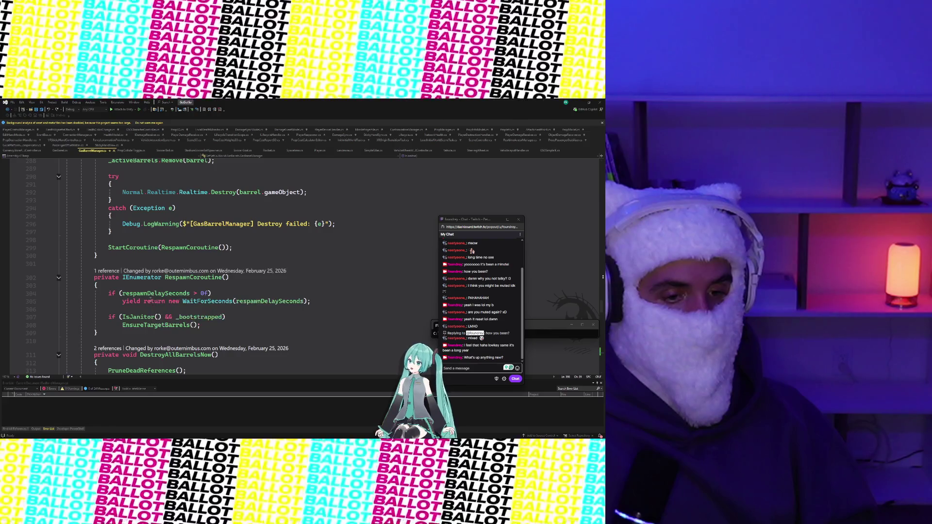
mouse_move(143, 322)
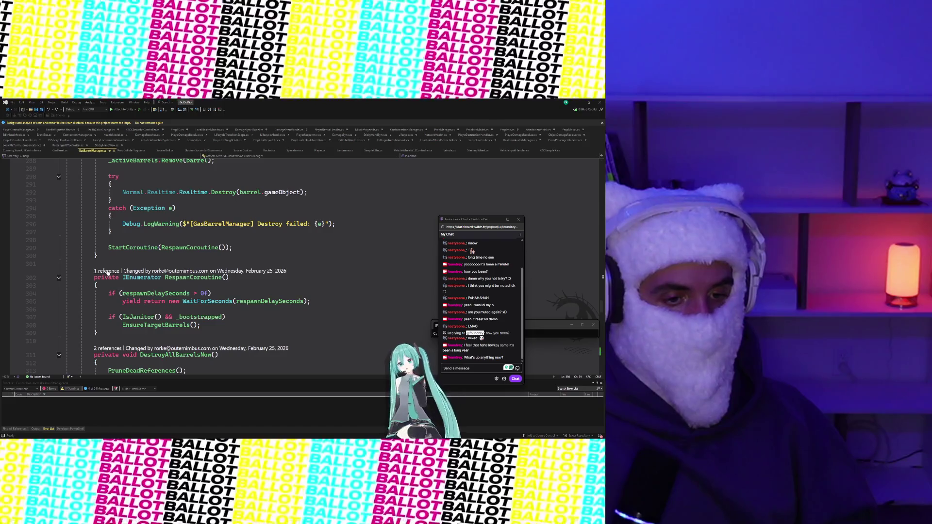
scroll(108, 273, up, 4)
mouse_move(165, 298)
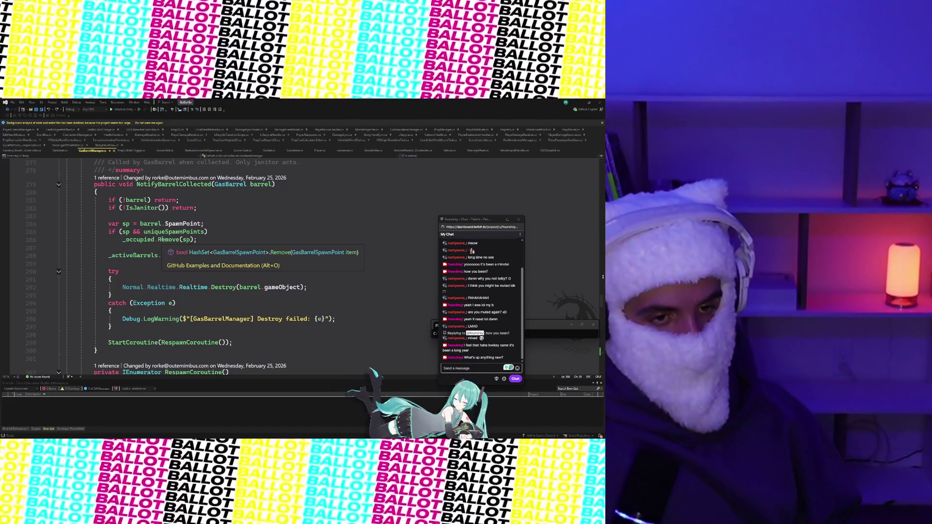
click(198, 208)
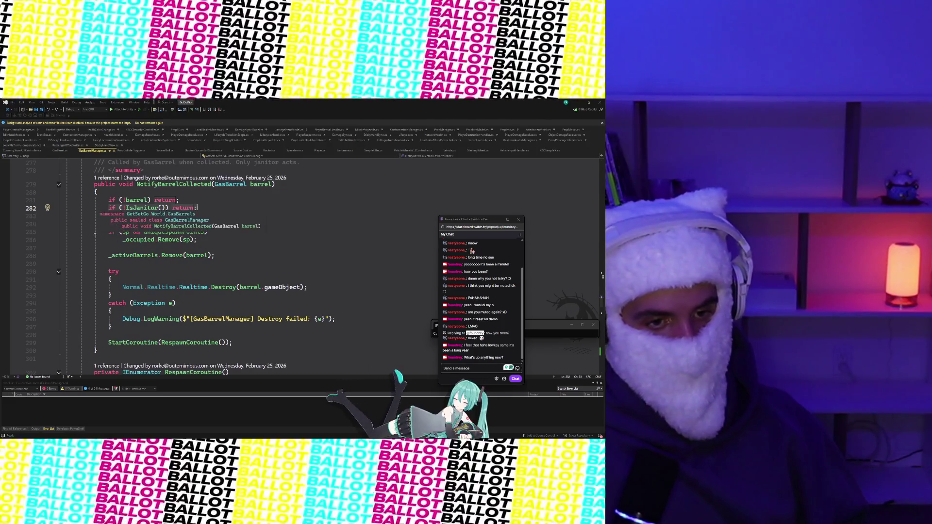
- Follow SpawnAt's references to its SpawnAt(sp) call in EnsureTargetBarrels
scroll(158, 276, up, 7)
scroll(158, 277, up, 11)
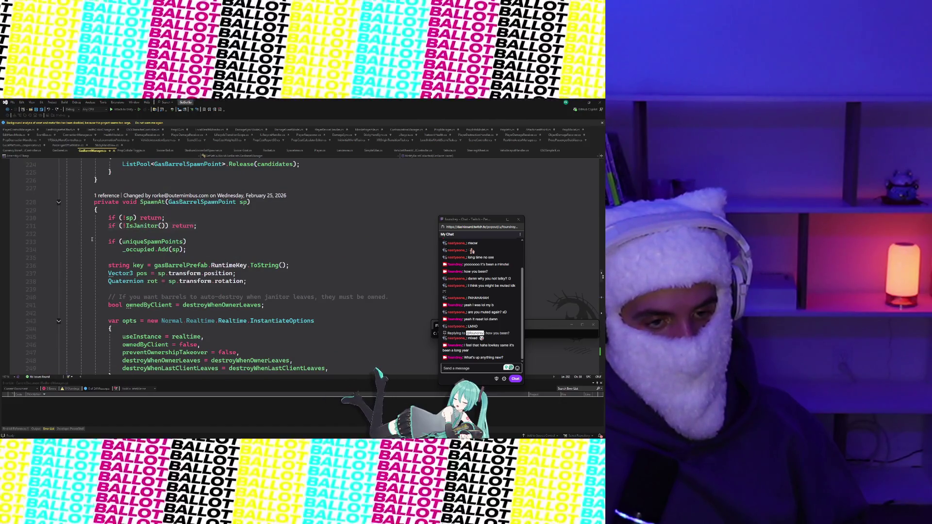
click(105, 196)
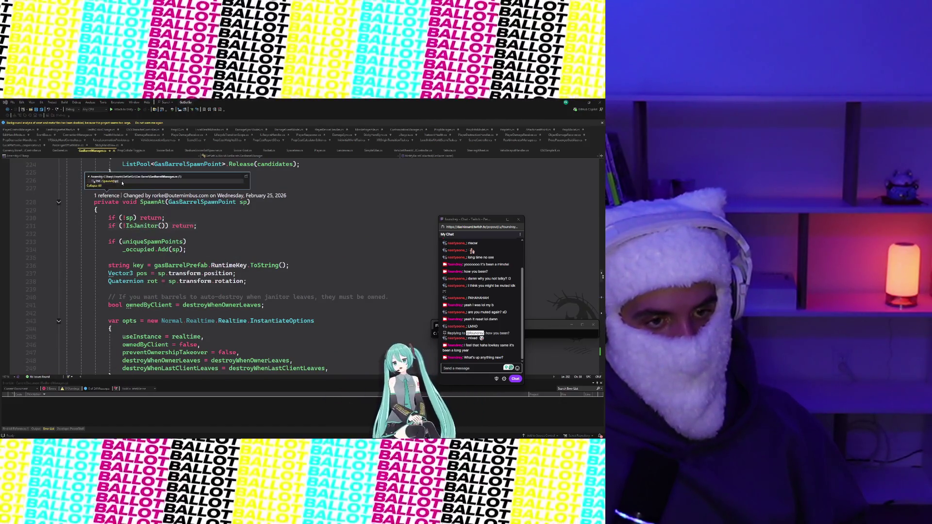
click(122, 183)
- Follow EnsureTargetBarrels' references to its call in RespawnCoroutine
scroll(164, 336, up, 4)
scroll(164, 337, down, 3)
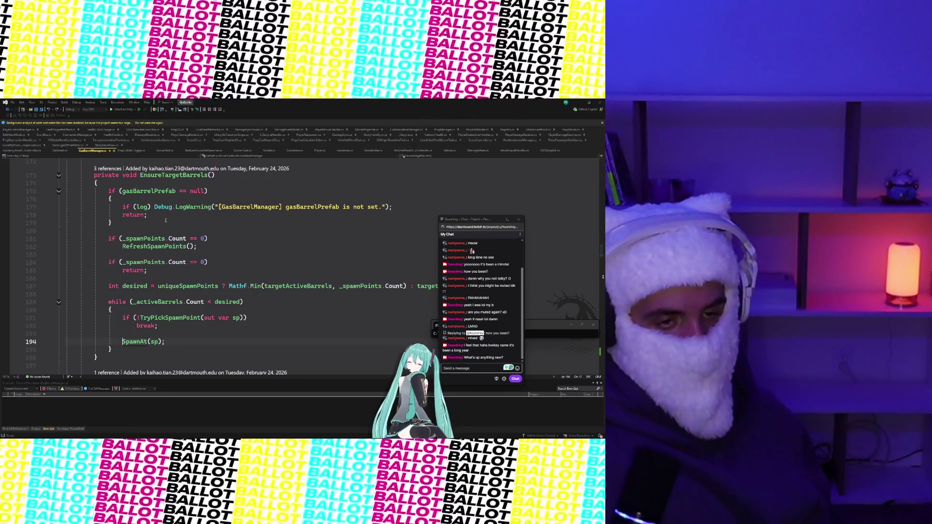
click(107, 168)
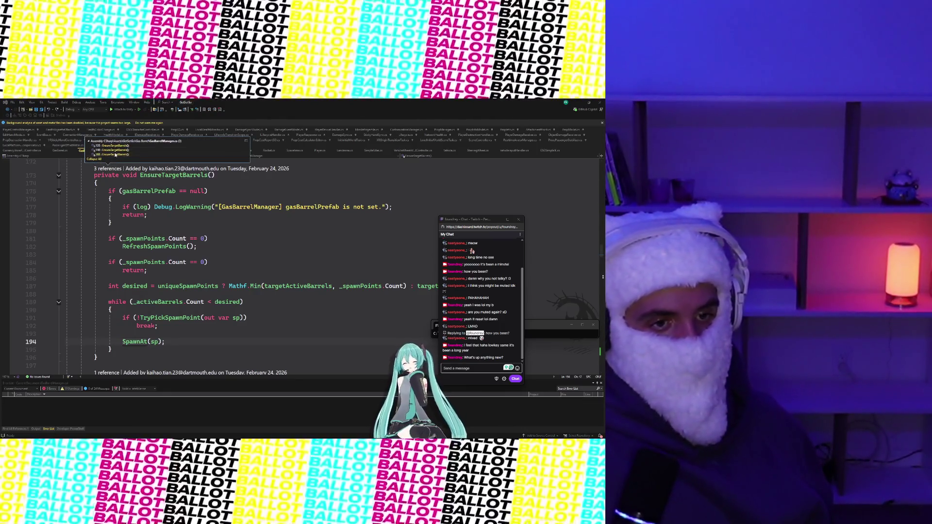
click(115, 154)
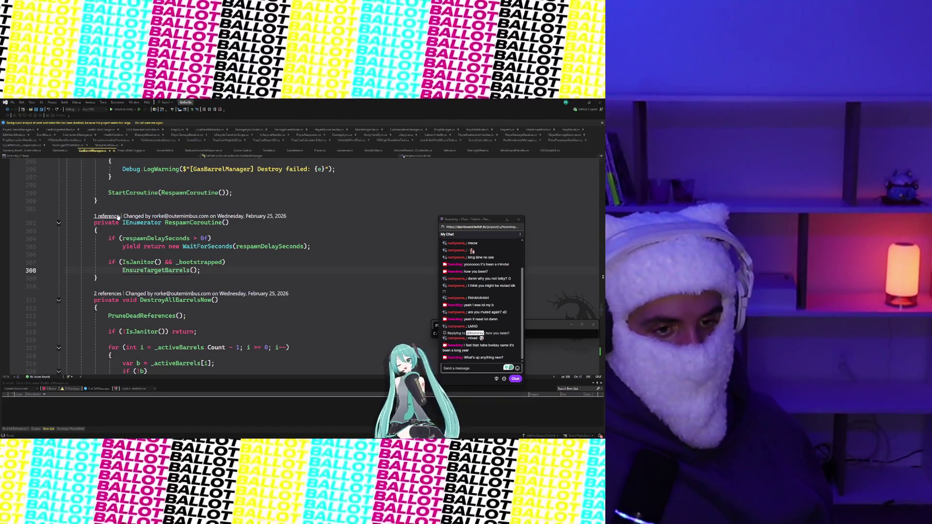
- Use the '3 references' CodeLens to jump to the EnsureTargetBarrels call in the bootstrap coroutine
click(137, 238)
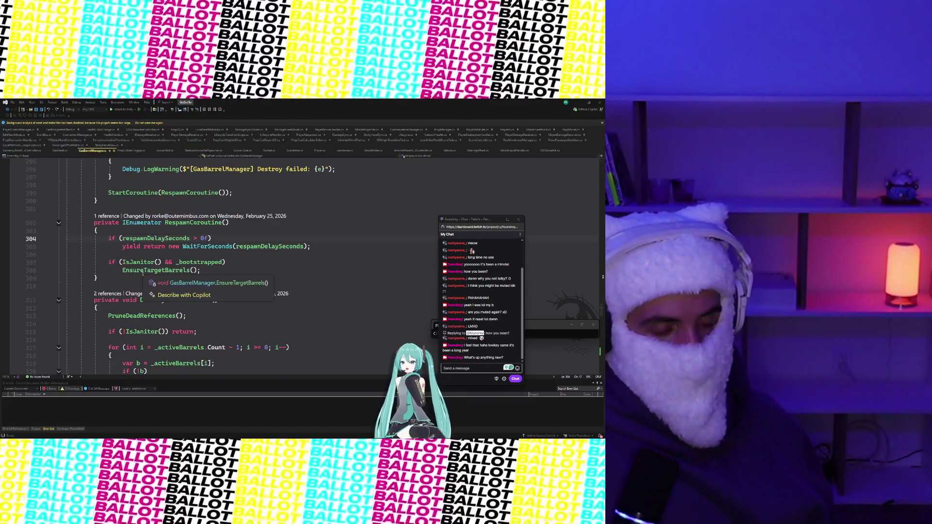
click(145, 270)
ctrl+click(146, 271)
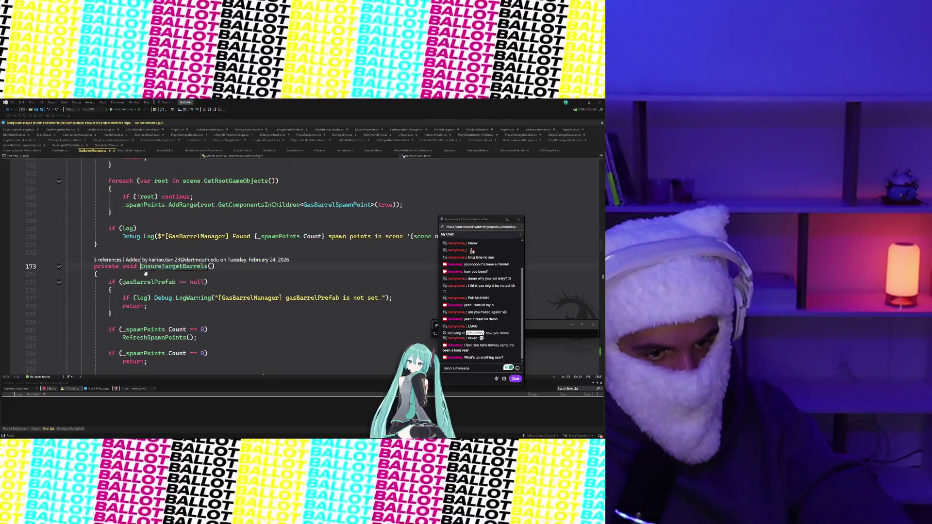
click(106, 260)
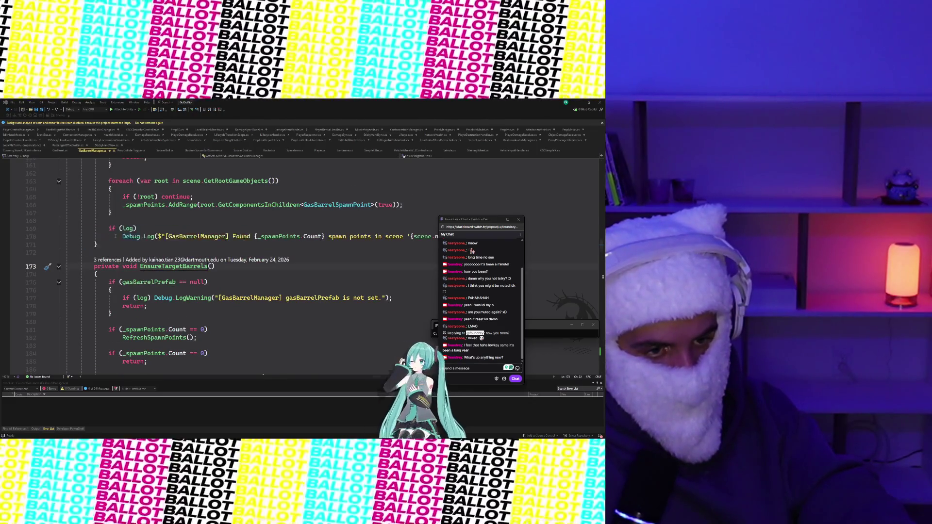
click(114, 237)
- Return from the Update call to the EnsureTargetBarrels definition and read its spawn-point checks
scroll(127, 253, up, 4)
scroll(127, 253, down, 2)
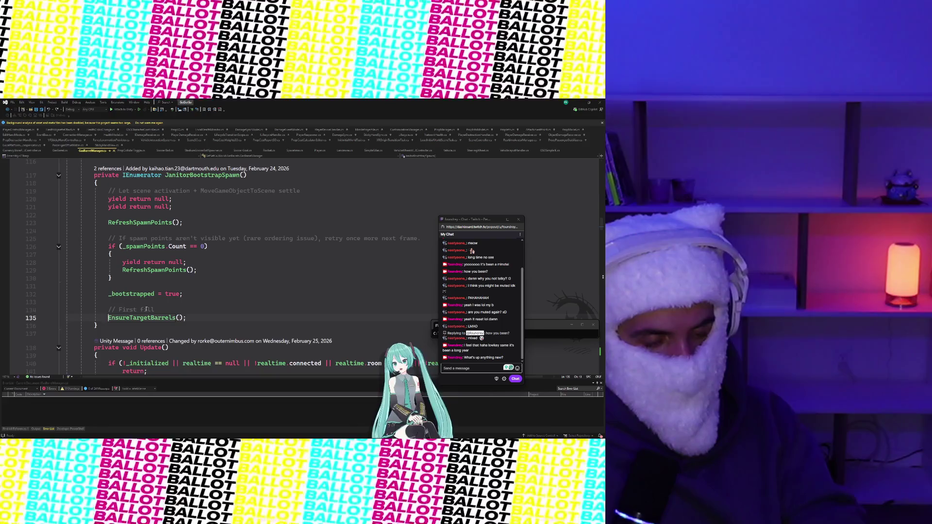
scroll(136, 296, down, 2)
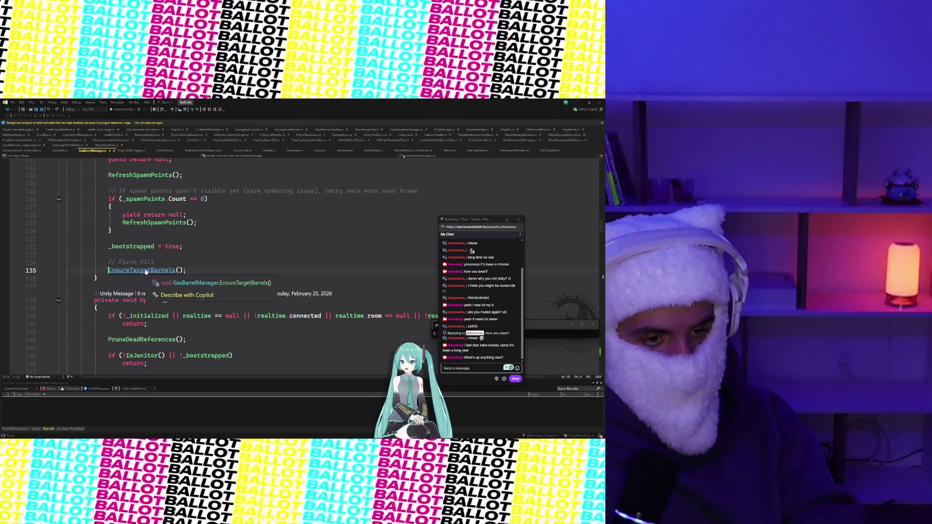
scroll(146, 271, down, 5)
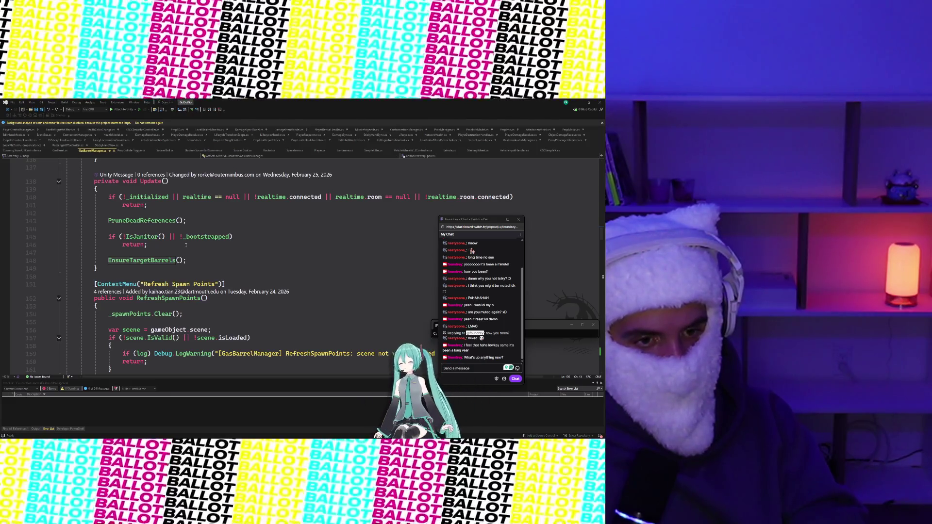
ctrl+click(160, 260)
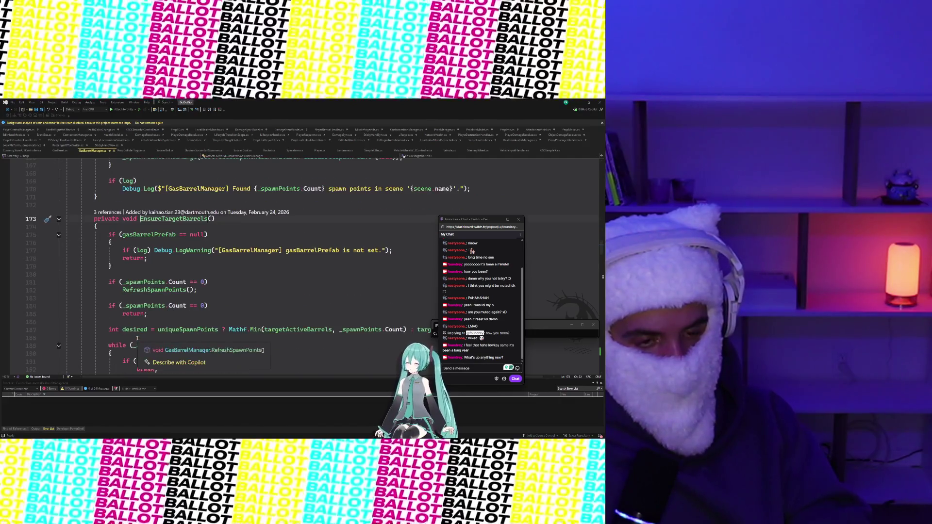
scroll(137, 338, down, 1)
scroll(138, 339, down, 1)
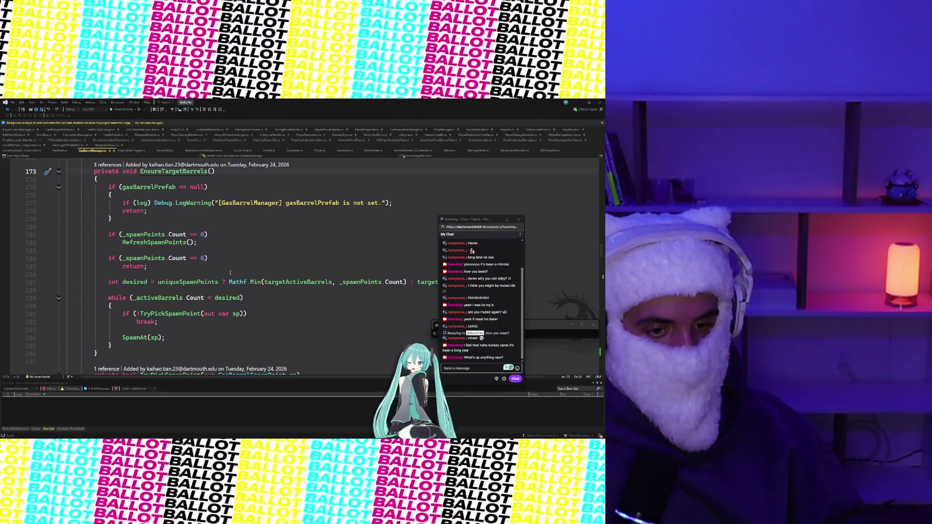
scroll(228, 272, up, 20)
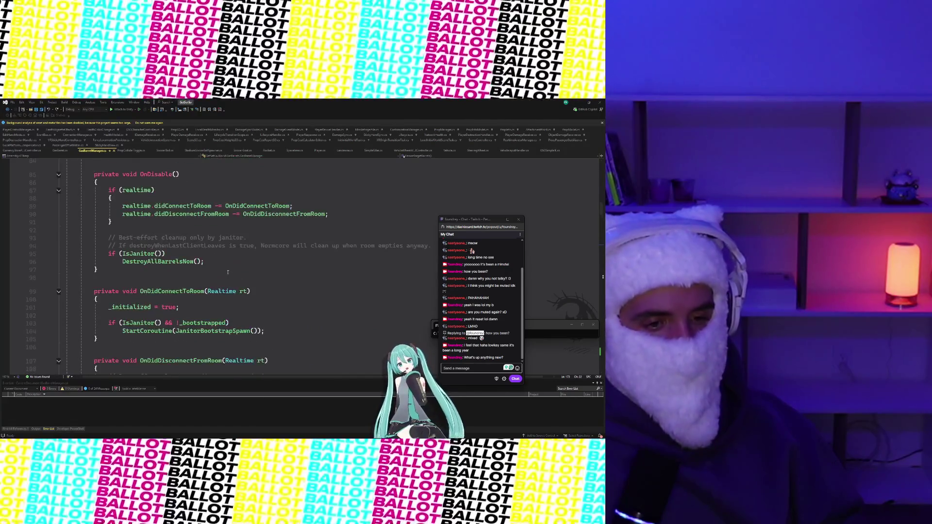
scroll(228, 273, up, 12)
scroll(228, 272, down, 20)
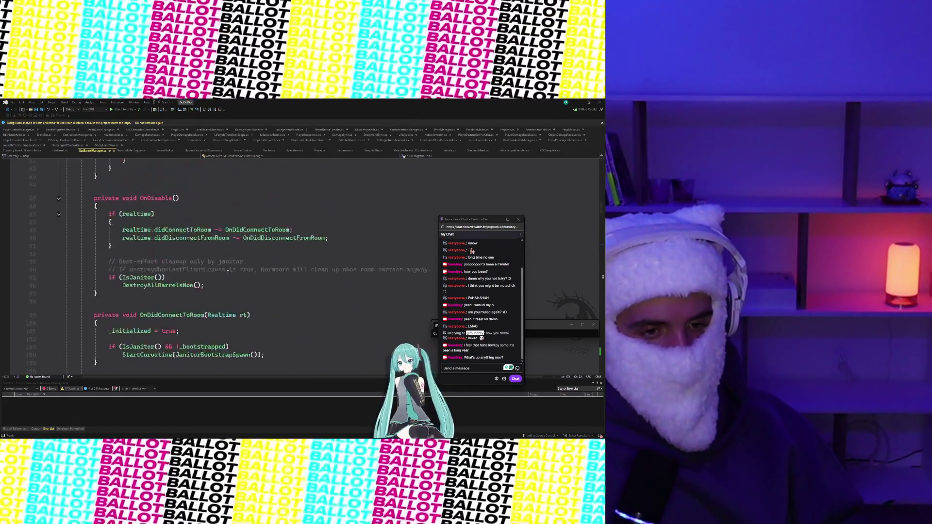
scroll(228, 272, down, 5)
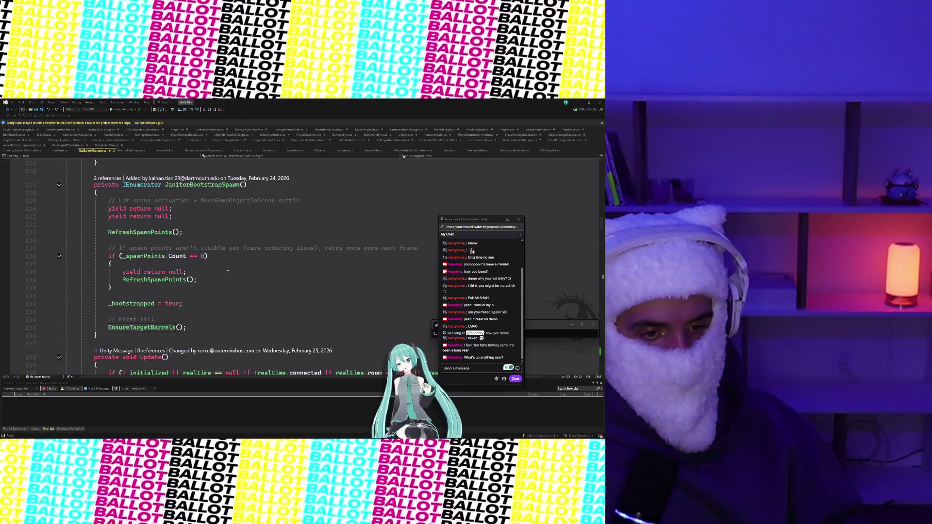
click(152, 327)
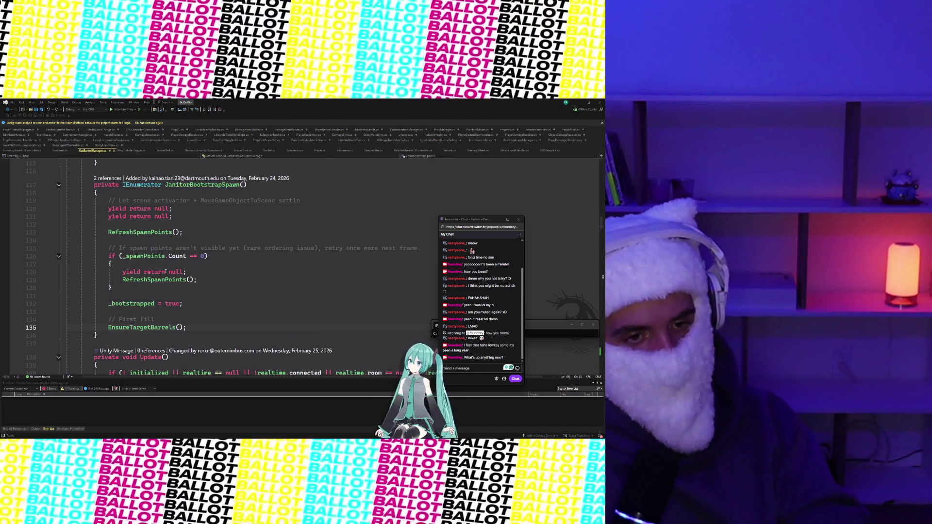
scroll(158, 339, down, 5)
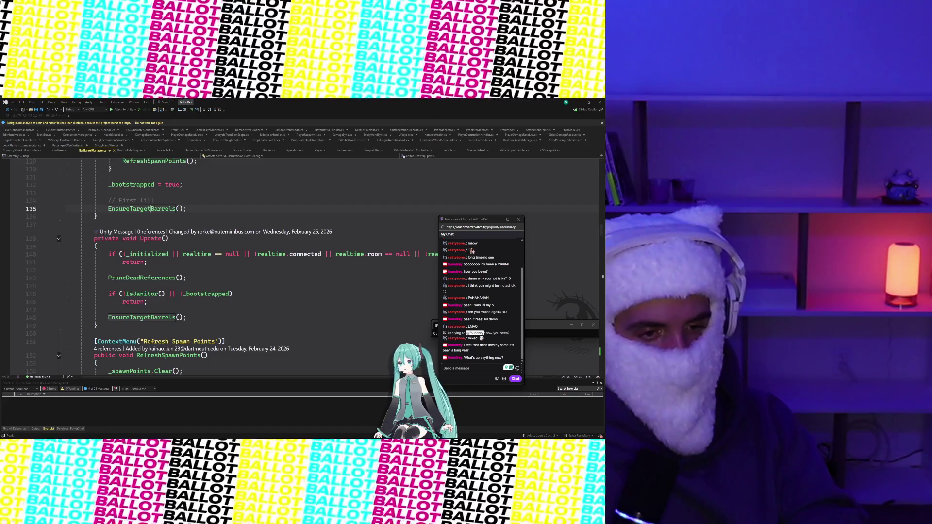
click(145, 318)
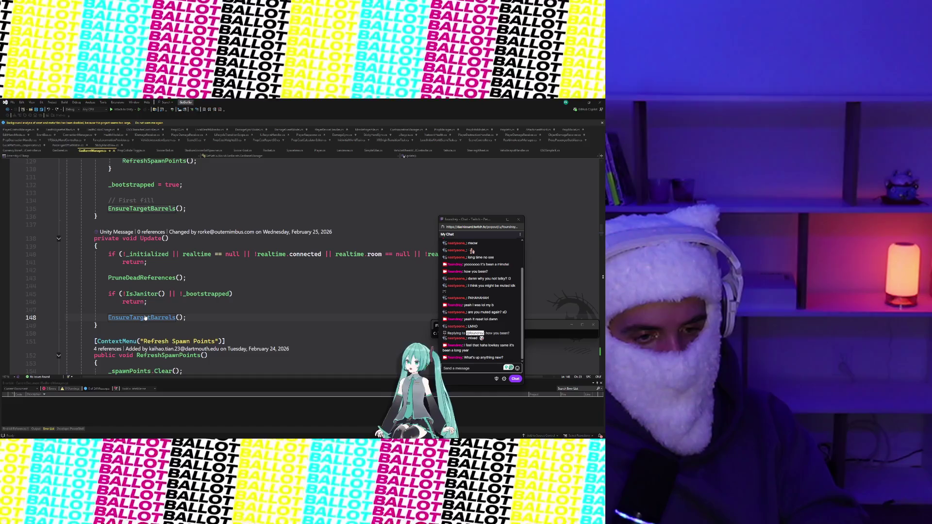
click(145, 311)
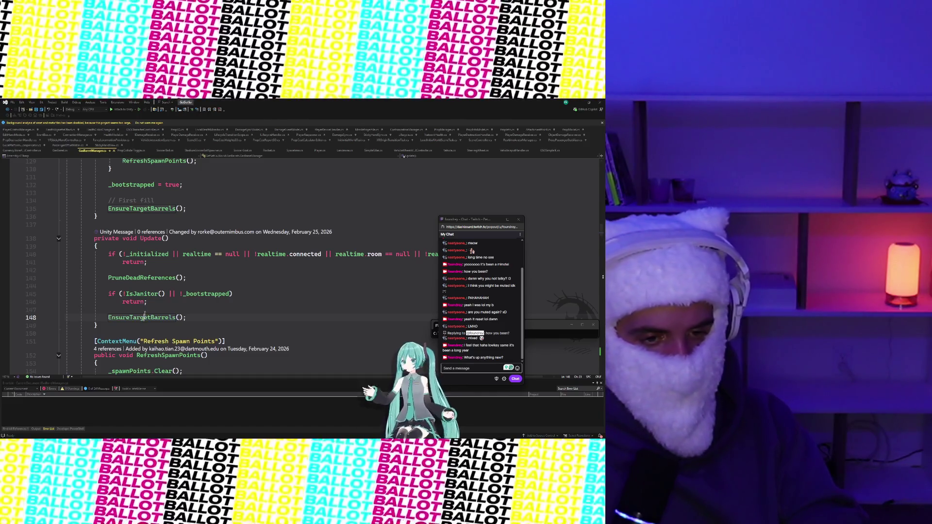
scroll(144, 312, down, 2)
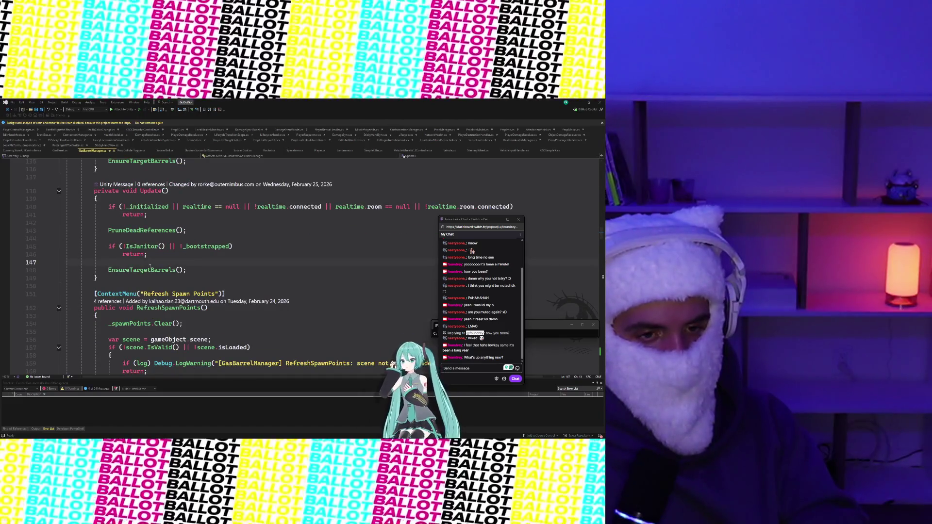
ctrl+click(150, 268)
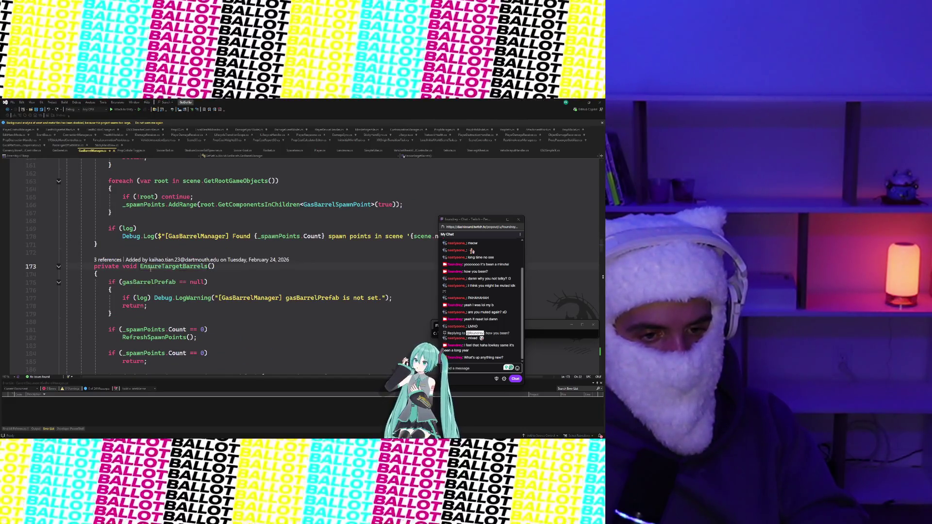
scroll(150, 268, down, 3)
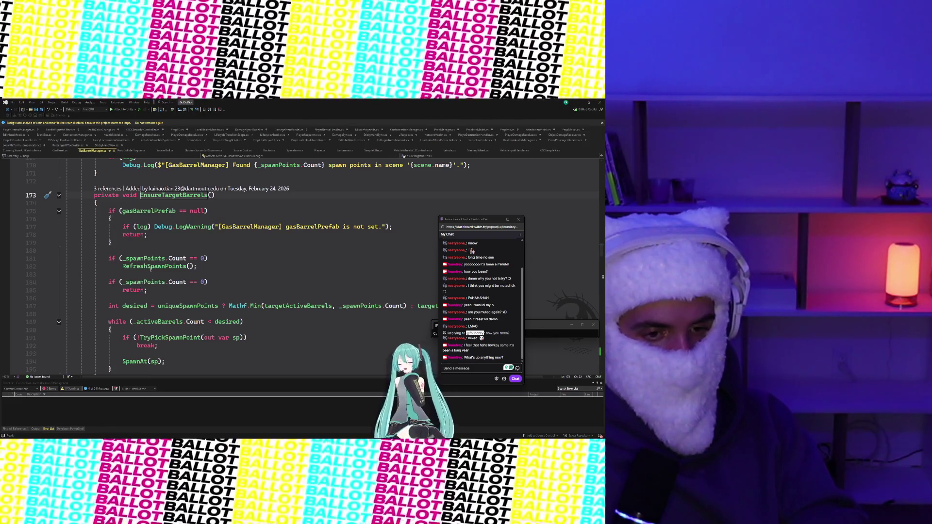
- From EnsureTargetBarrels' CodeLens references, jump to its call in RespawnCoroutine at line 308
scroll(150, 268, down, 3)
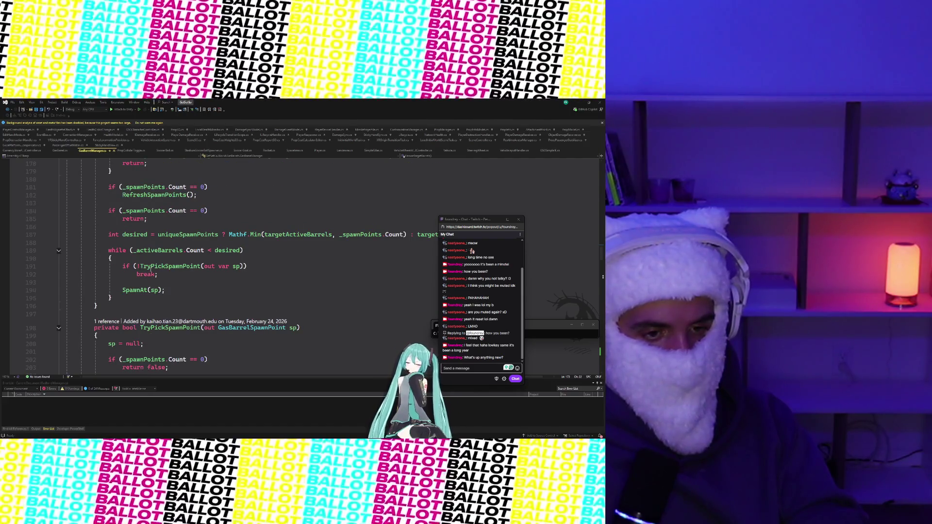
scroll(150, 271, up, 6)
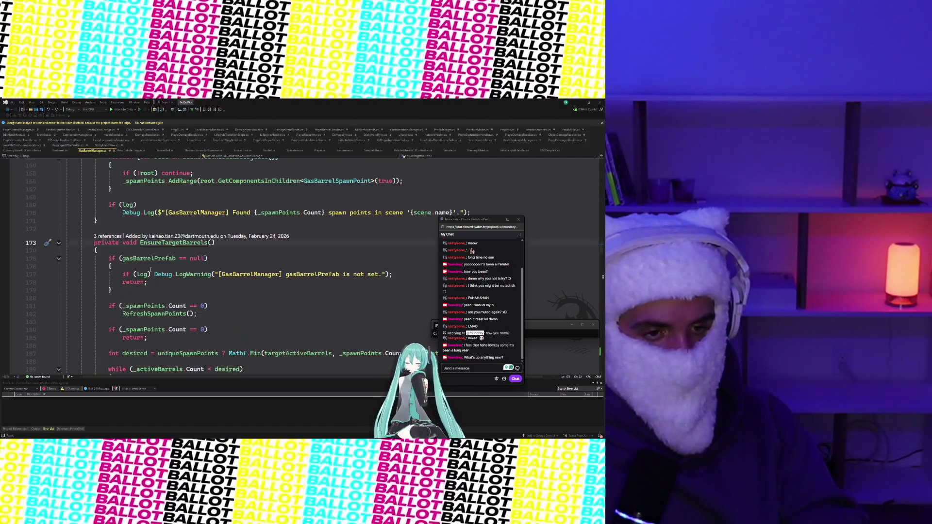
click(116, 260)
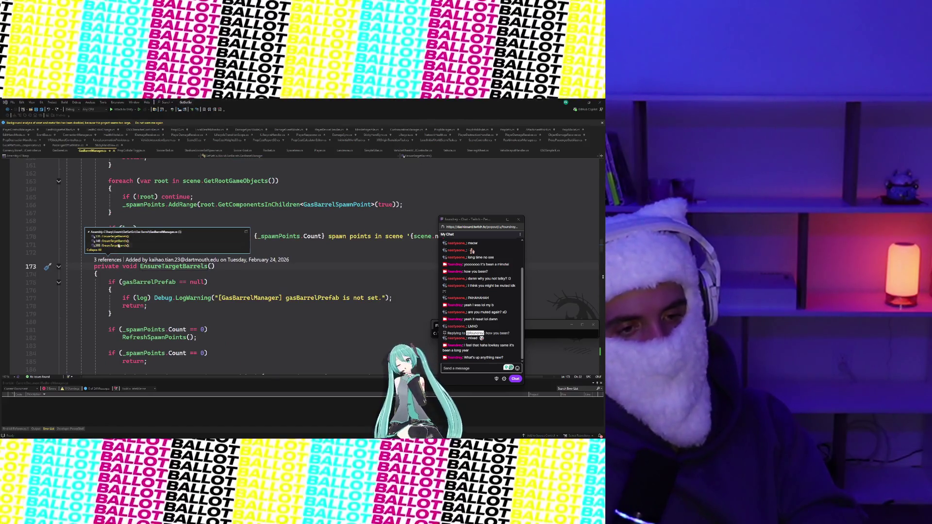
click(109, 245)
click(146, 271)
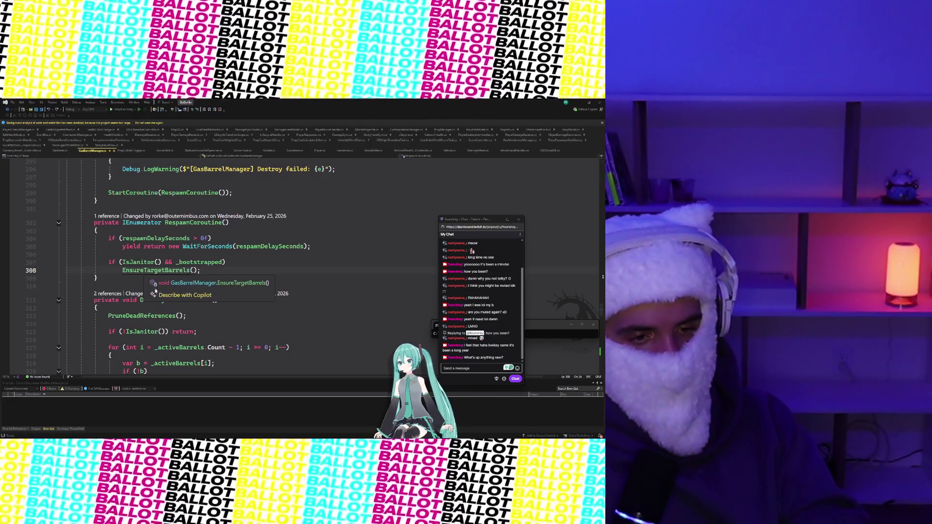
- Scroll down to the IsJanitor method, which returns true for client ID 0
scroll(120, 284, down, 3)
scroll(120, 284, down, 1)
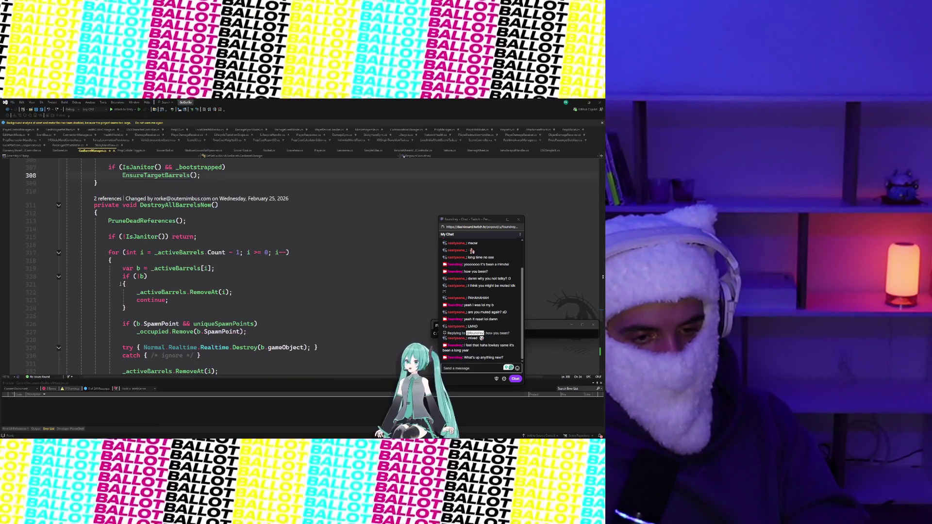
scroll(120, 284, down, 3)
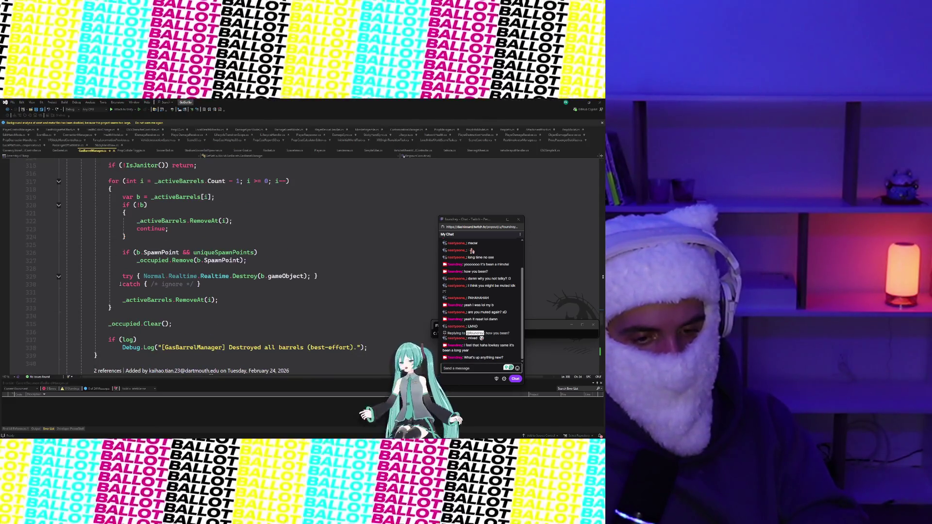
scroll(120, 284, down, 5)
scroll(120, 284, down, 11)
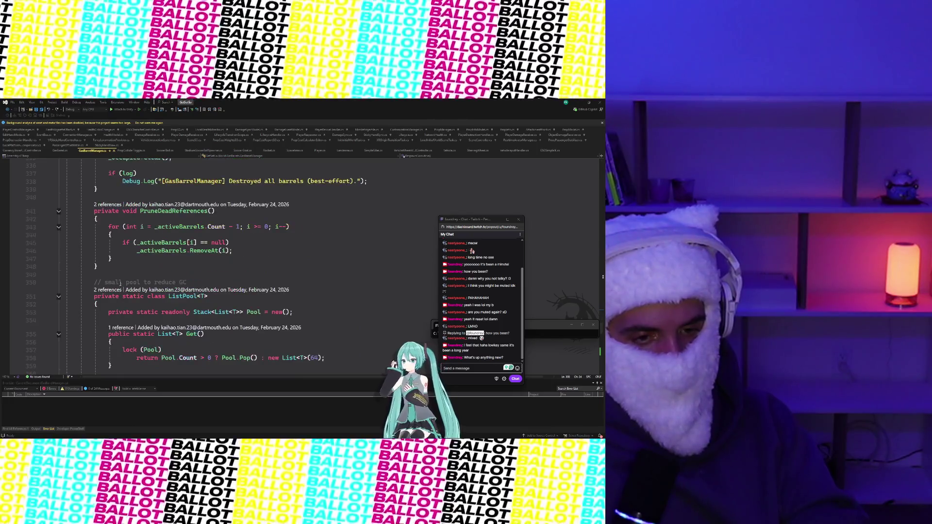
scroll(120, 284, down, 2)
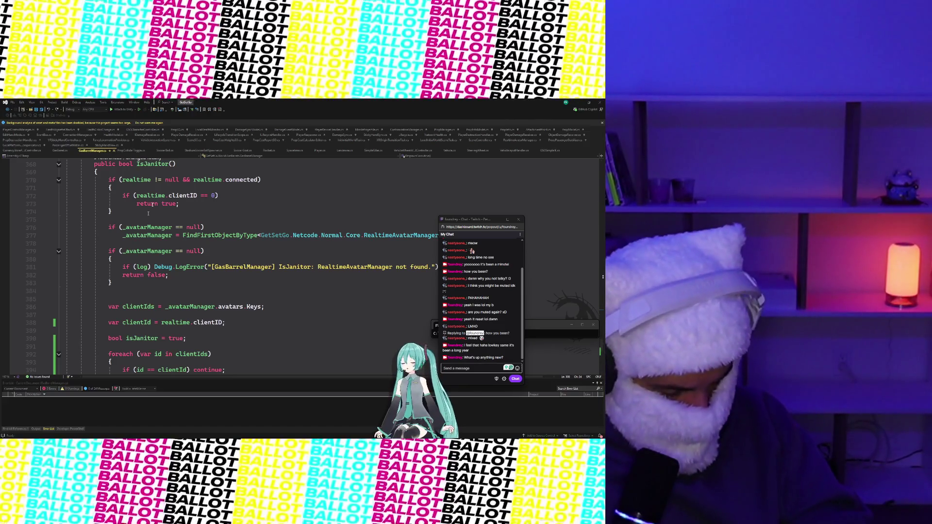
scroll(239, 276, down, 4)
scroll(239, 277, down, 5)
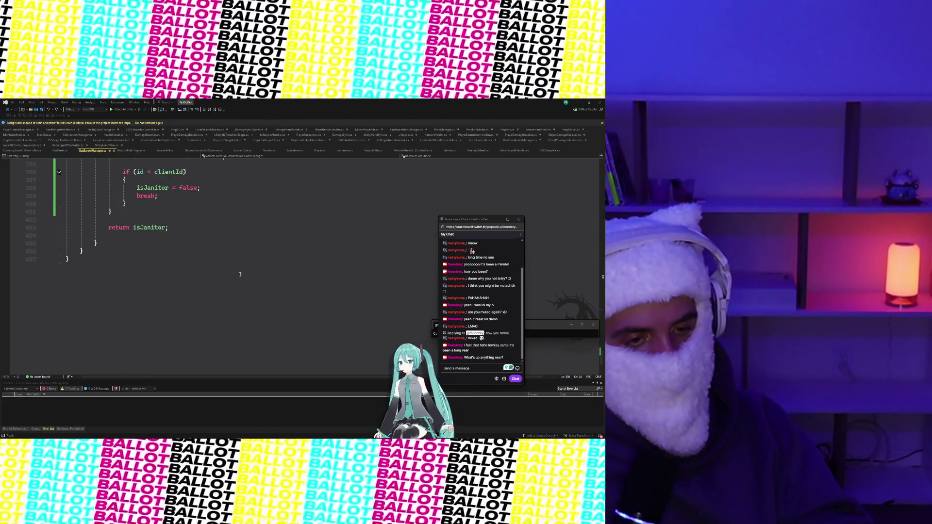
scroll(240, 274, up, 20)
scroll(240, 273, up, 20)
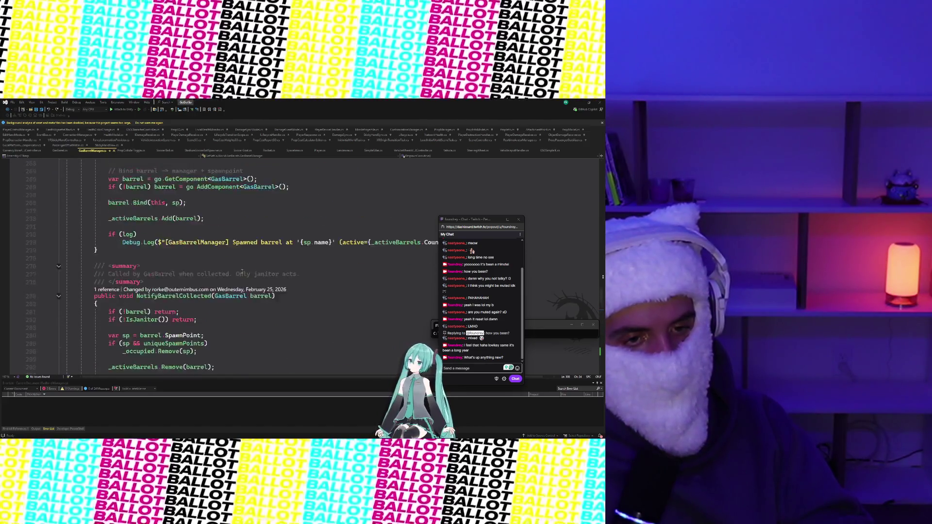
scroll(243, 271, up, 20)
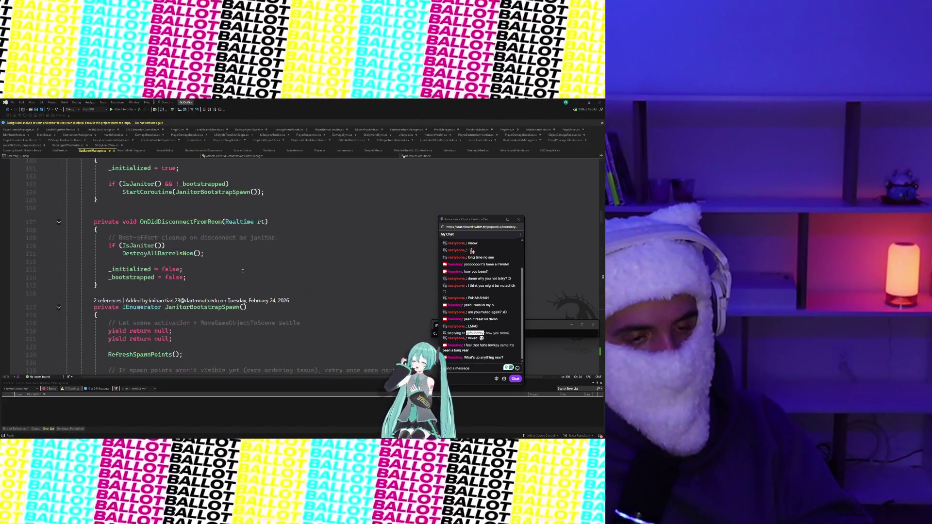
scroll(242, 271, up, 2)
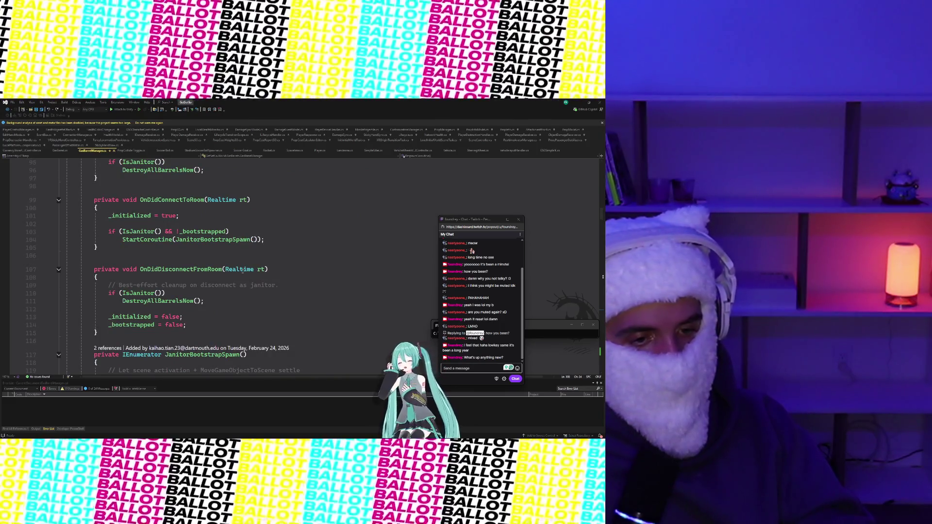
scroll(242, 270, up, 3)
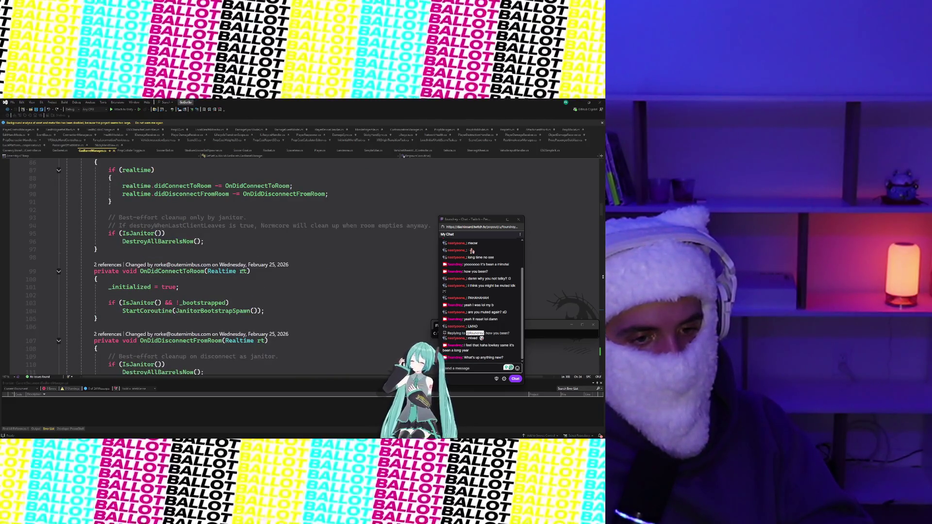
scroll(244, 271, down, 2)
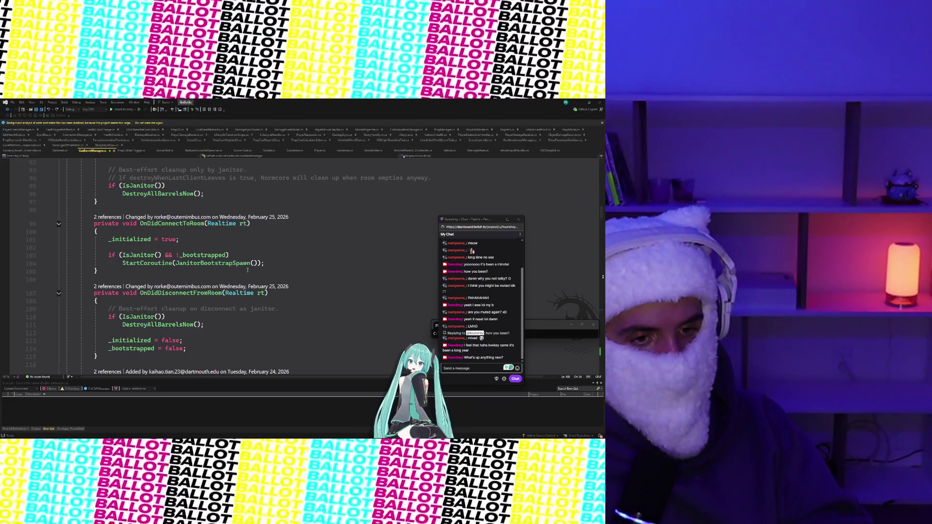
ctrl+click(231, 263)
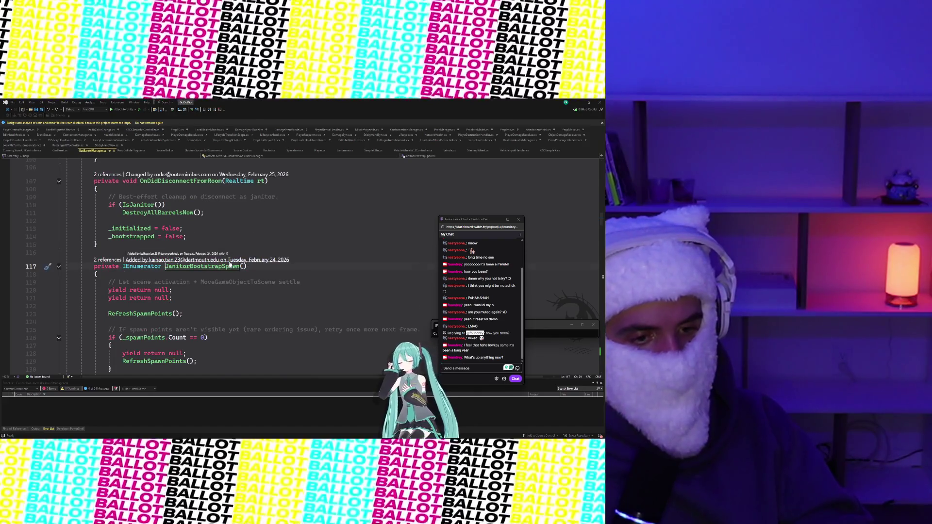
scroll(230, 266, down, 2)
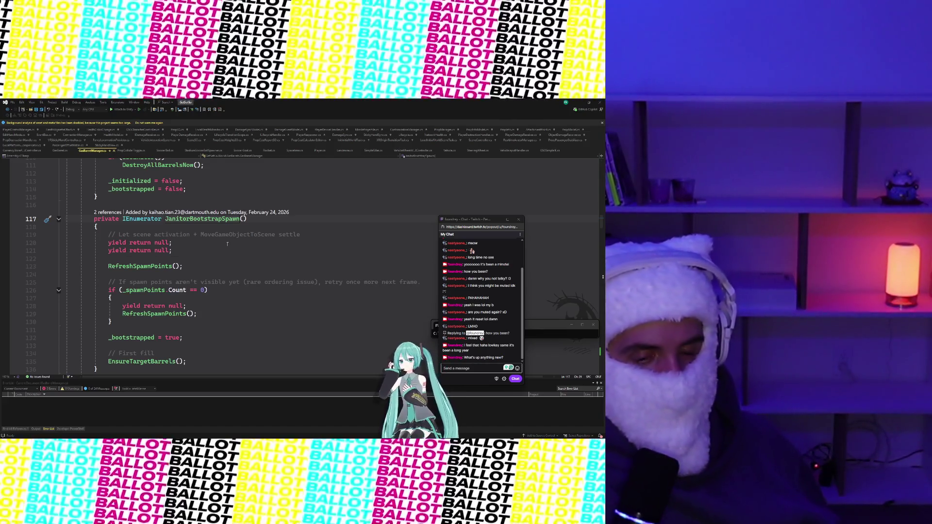
scroll(228, 241, down, 3)
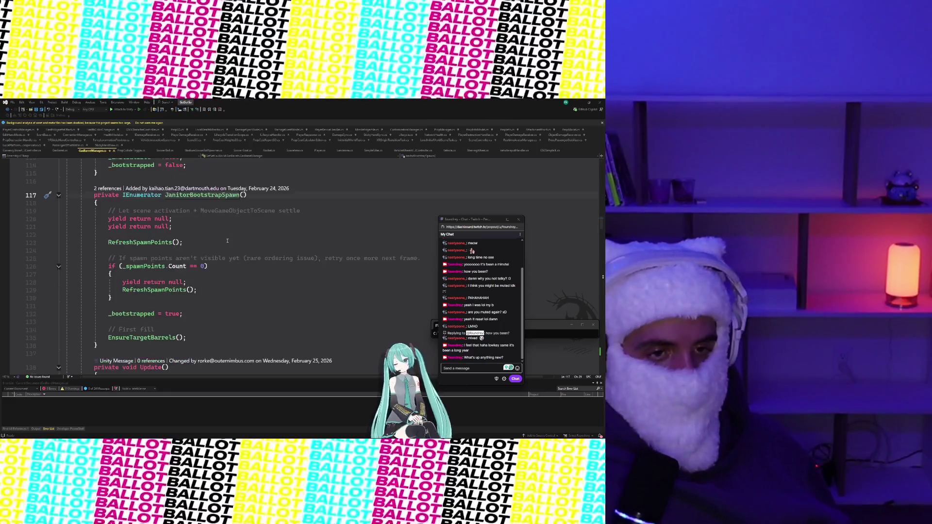
scroll(227, 240, up, 1)
scroll(227, 240, up, 7)
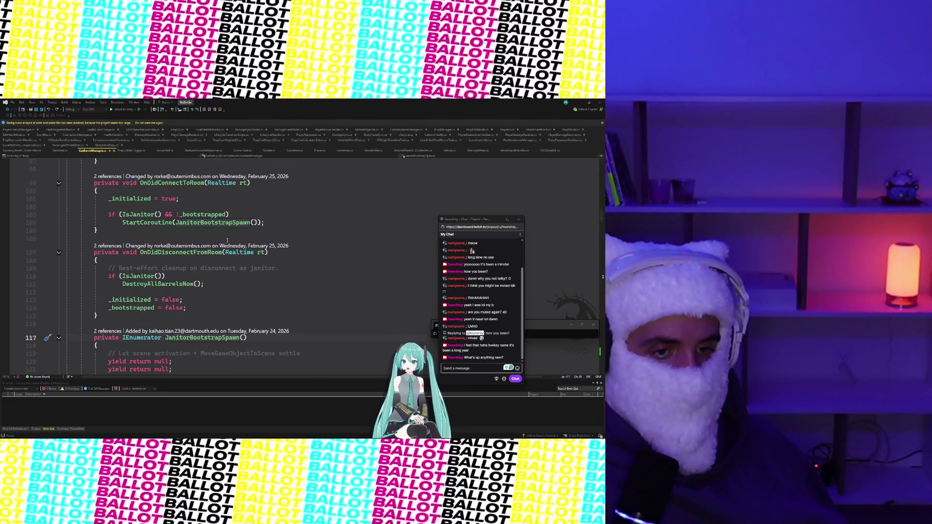
scroll(227, 241, down, 6)
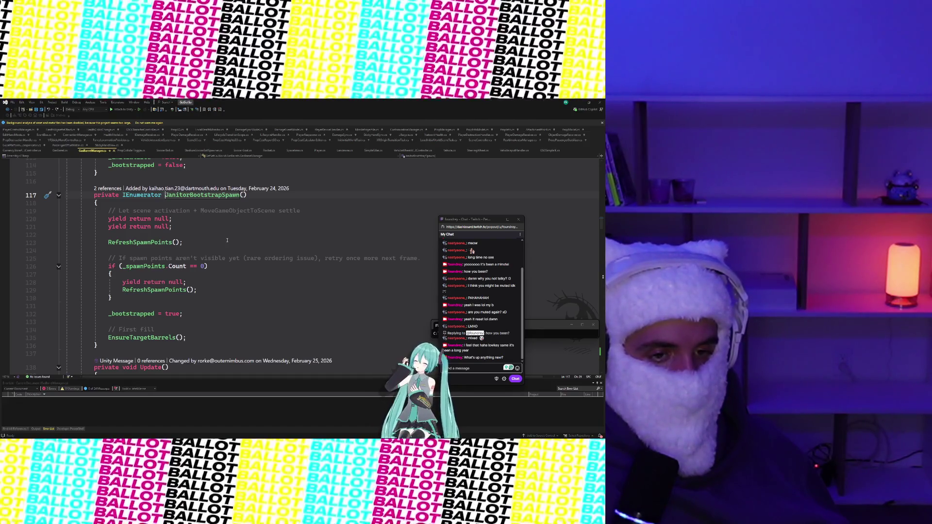
scroll(227, 240, down, 2)
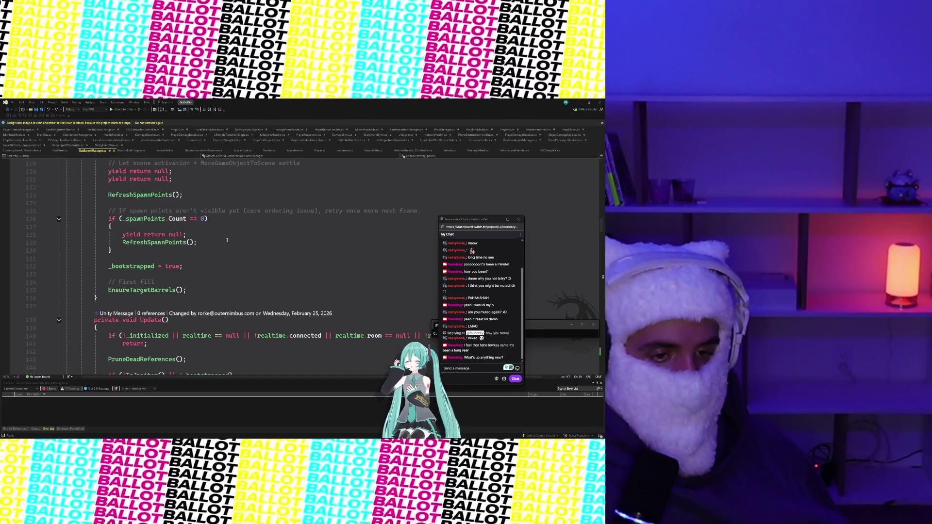
scroll(228, 241, up, 20)
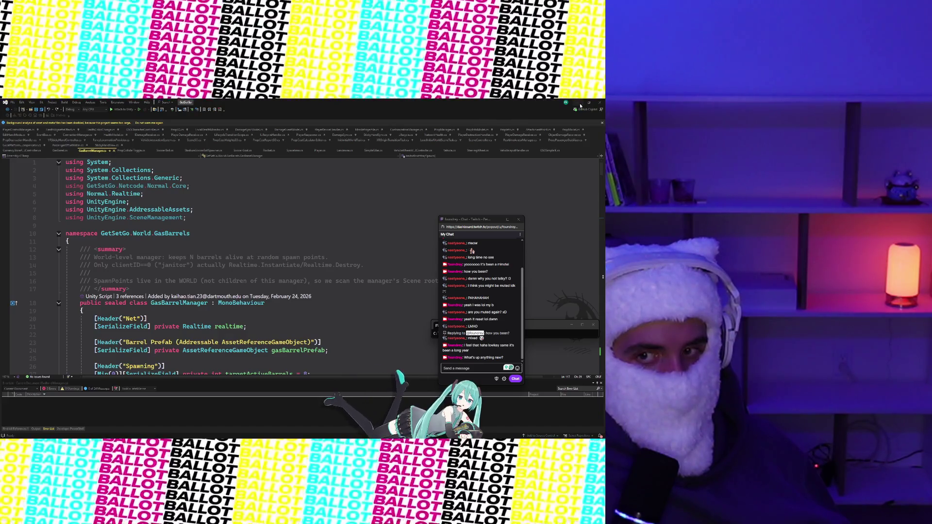
- Minimize Visual Studio and start the driving game in Unity's play mode
click(580, 104)
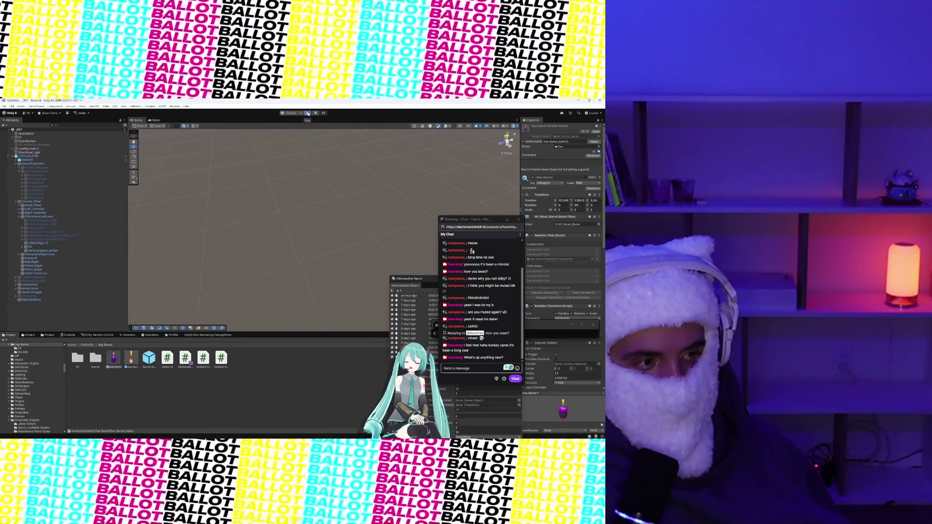
click(307, 114)
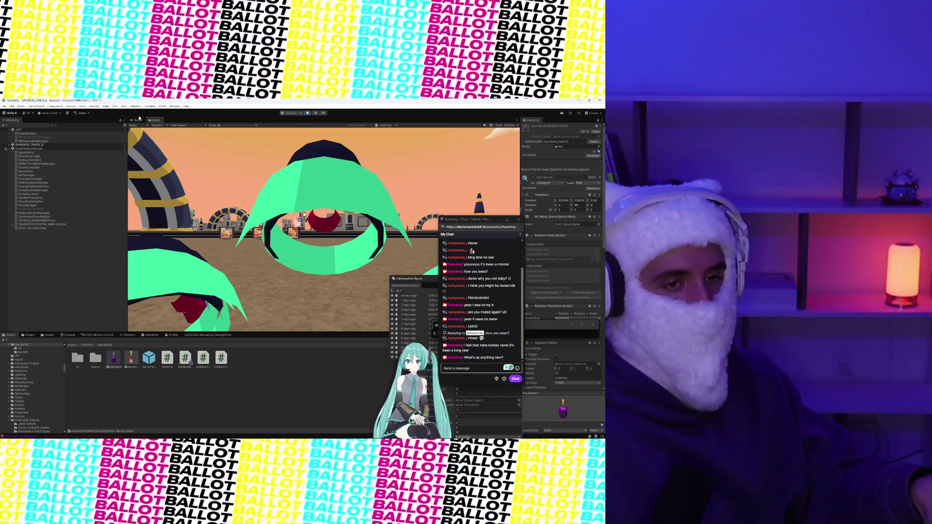
- Switch from the Game view to the Scene view and zoom out over the track
key(ctrl+1)
scroll(328, 218, up, 10)
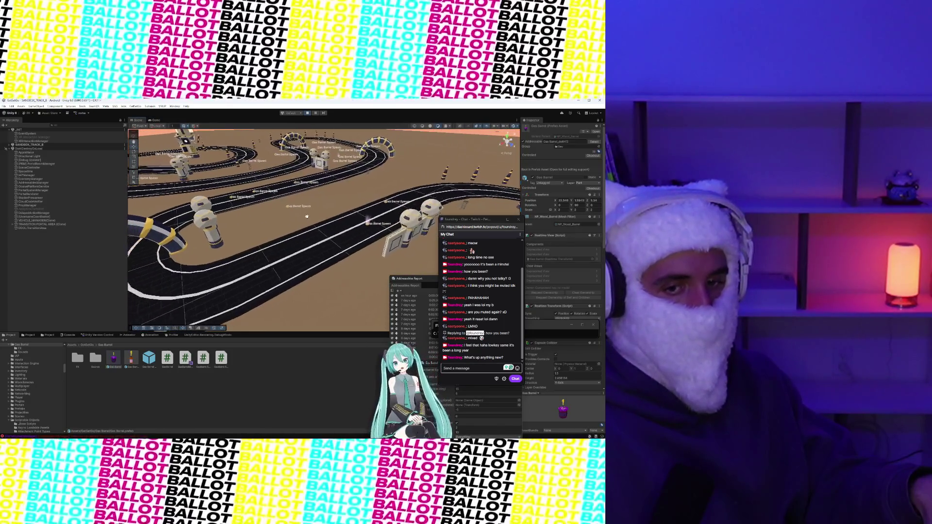
scroll(290, 222, down, 10)
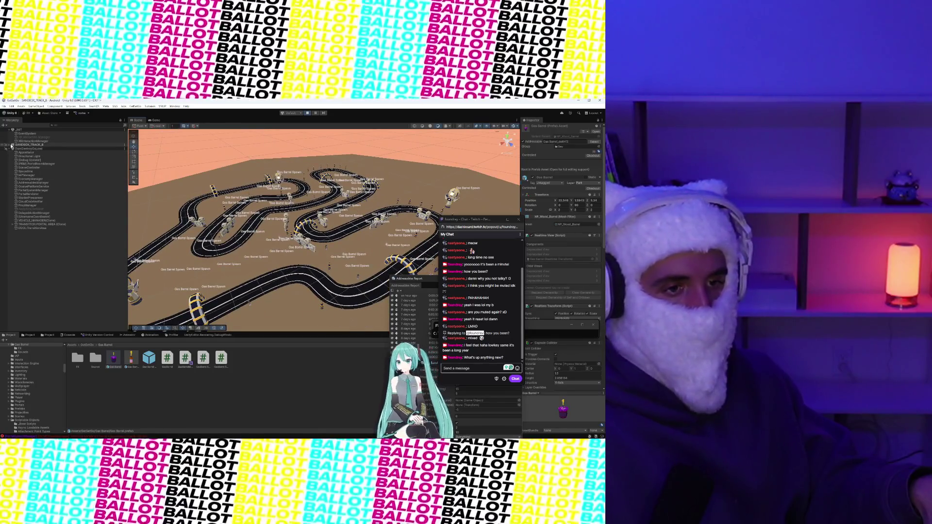
- Expand LOCALPLAYER's children, inspect the Gas Barrel Final clones, then select Gas Barrel Manager(Clone)
alt+click(20, 160)
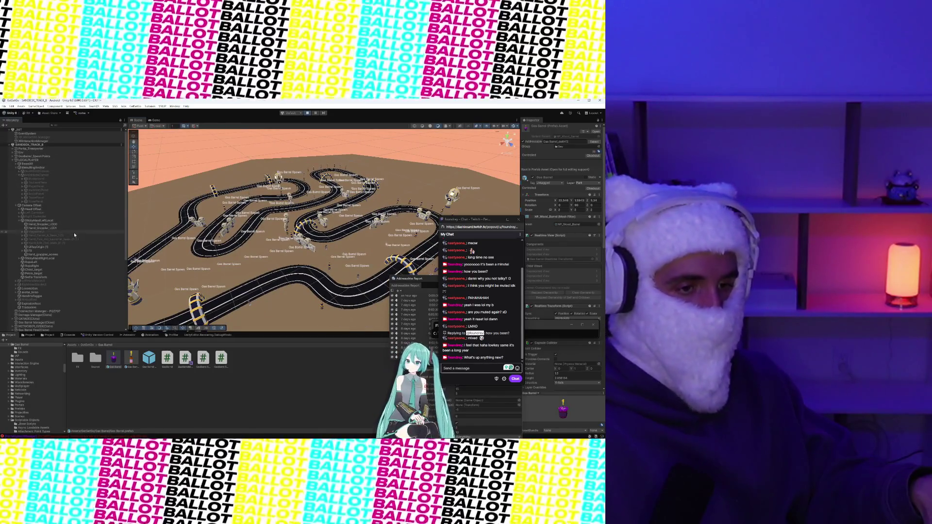
scroll(48, 262, down, 5)
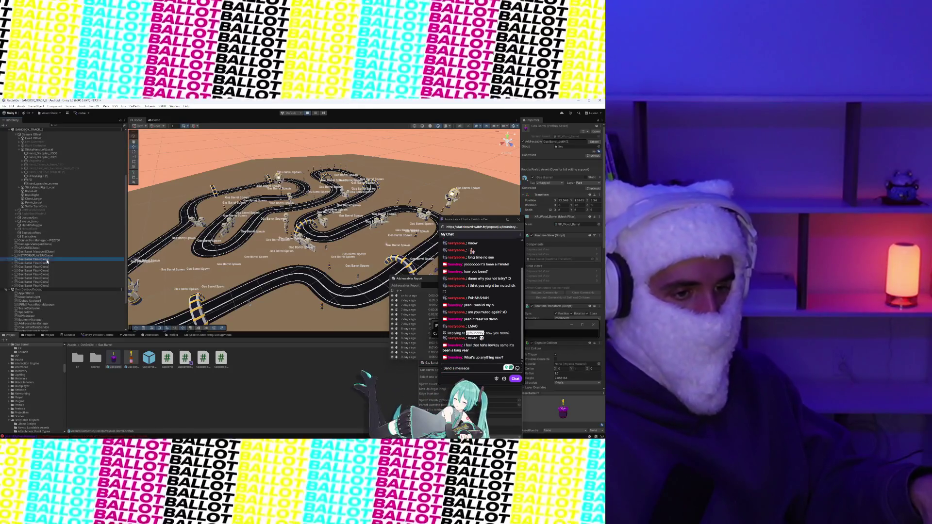
click(47, 266)
click(46, 275)
click(47, 278)
click(48, 286)
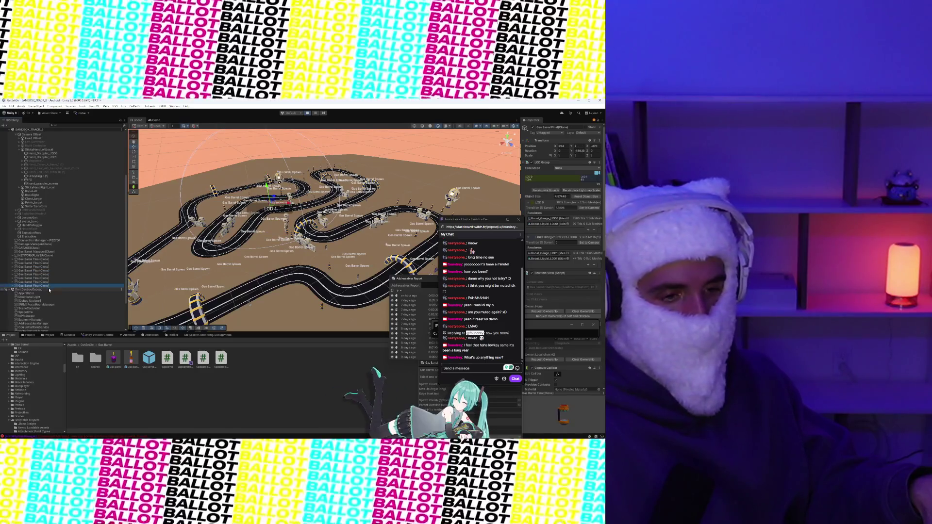
click(47, 258)
click(50, 252)
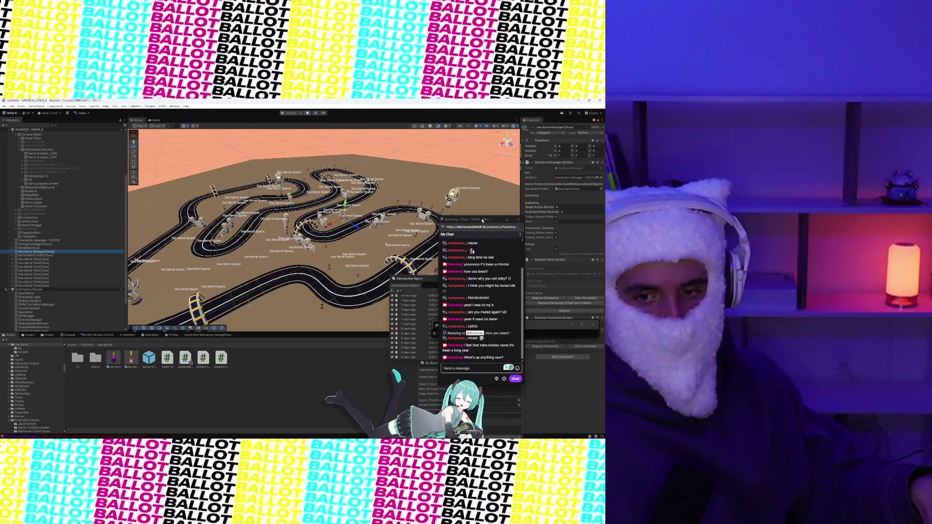
- Drag the Twitch chat window left to reveal the Command Prompt behind it
drag(481, 220, 325, 215)
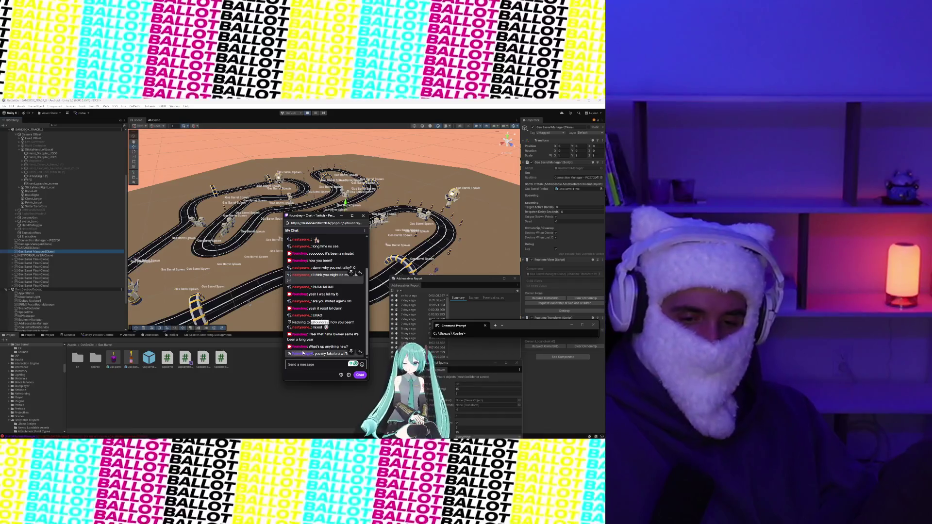
- Send a chat message of repeated PokGengar emotes, checking the viewer's profile card before and after
click(303, 353)
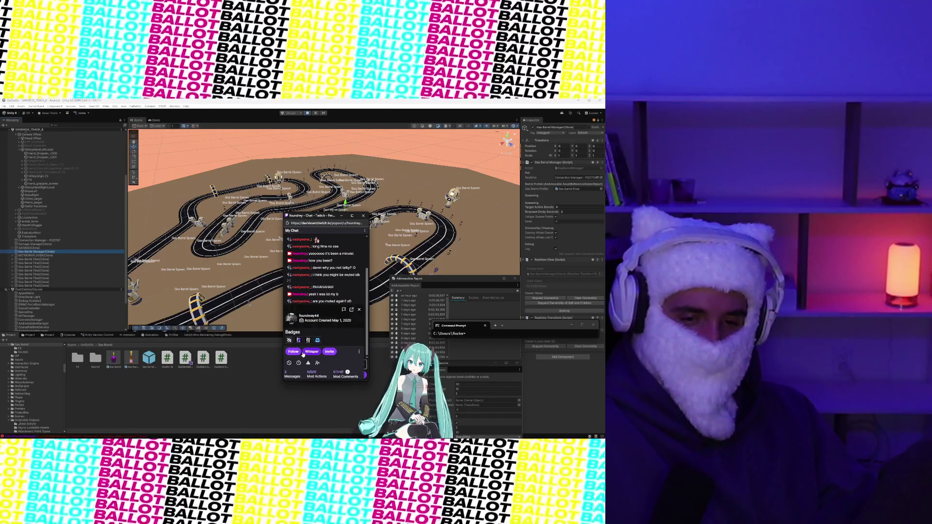
click(359, 310)
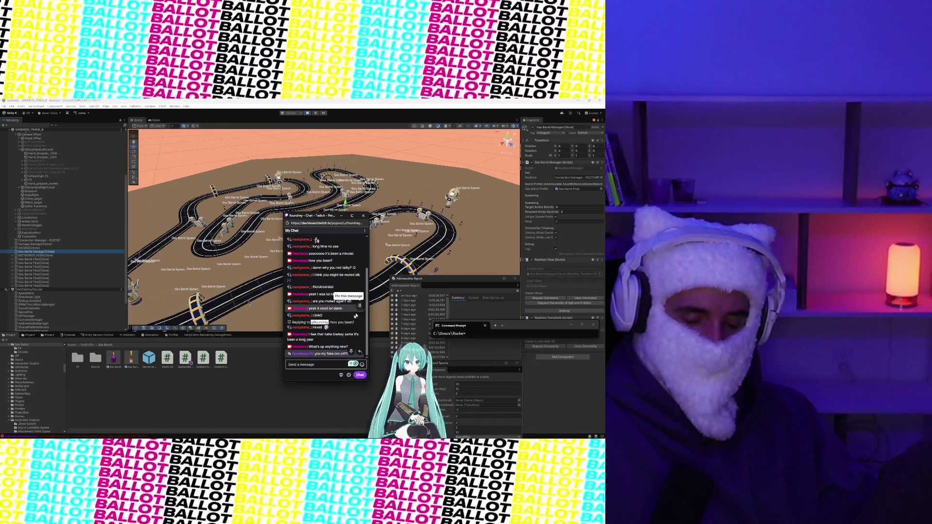
click(362, 364)
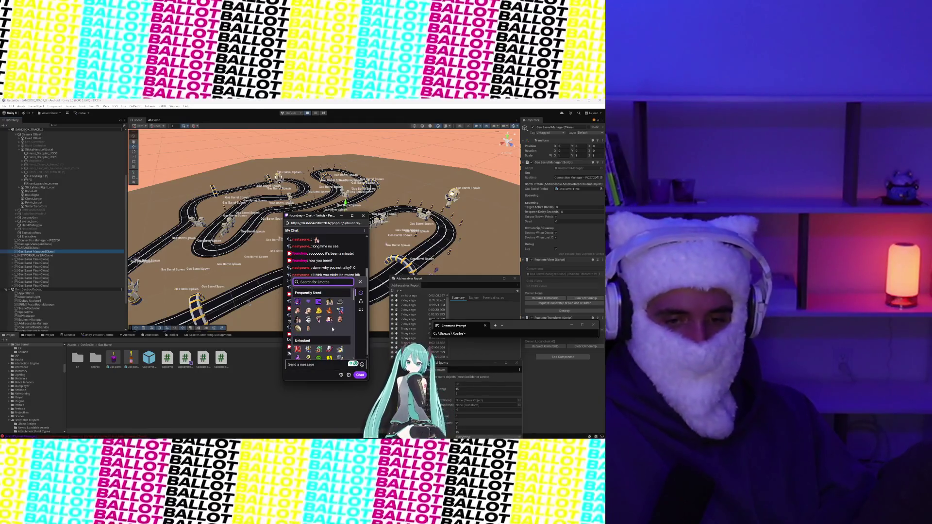
click(298, 301)
click(298, 301)
click(299, 300)
click(298, 300)
click(299, 301)
click(298, 300)
click(299, 300)
click(298, 300)
click(299, 301)
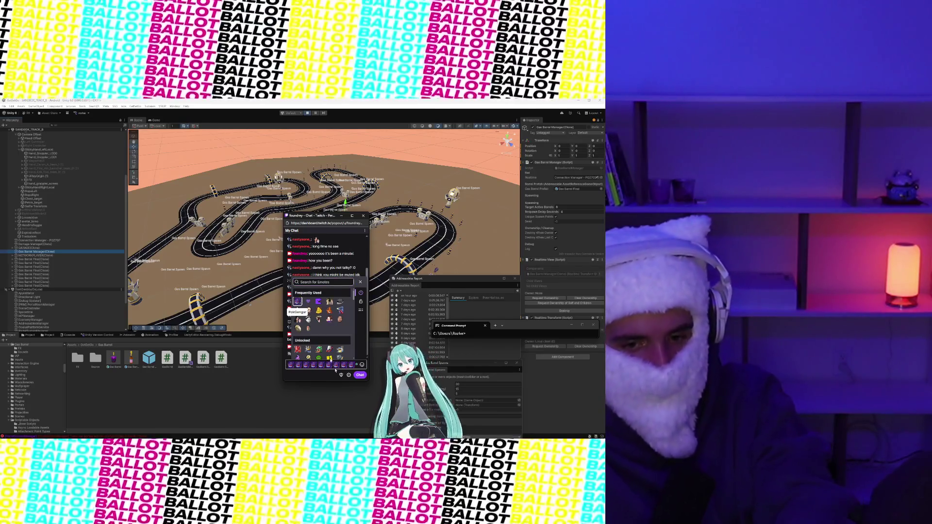
key(Return)
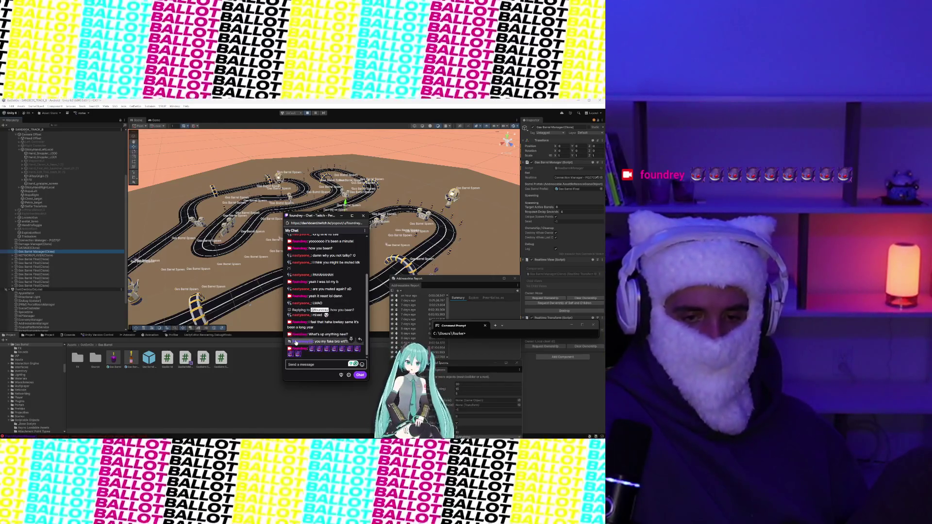
click(296, 342)
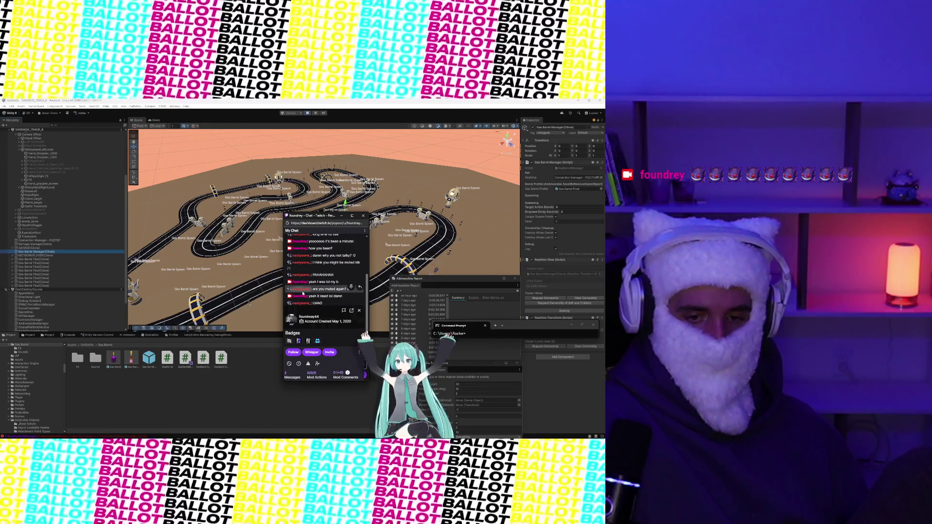
click(359, 310)
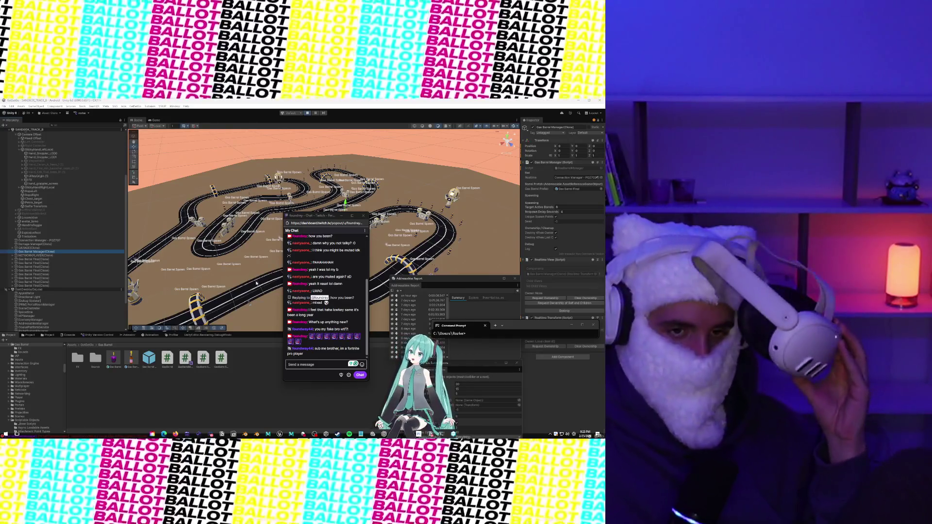
- Start the game in Play mode from the toolbar
click(307, 114)
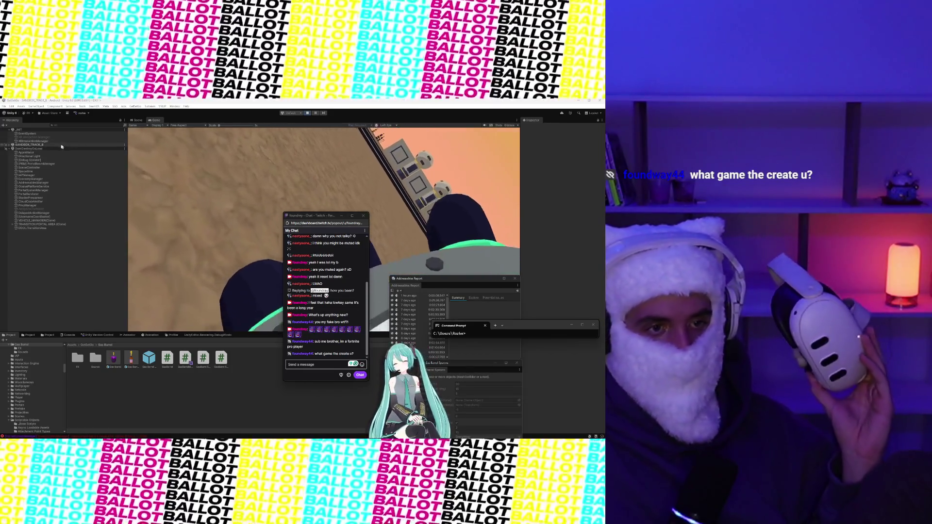
- Expand SANDBOX_TRACK_8 and select the Gas Barrel Manager(Clone) object
click(9, 145)
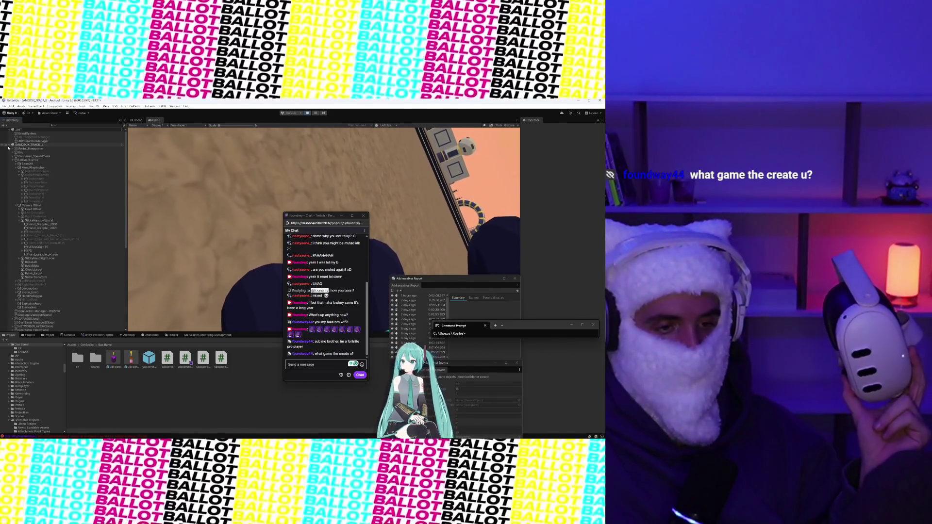
scroll(49, 239, down, 7)
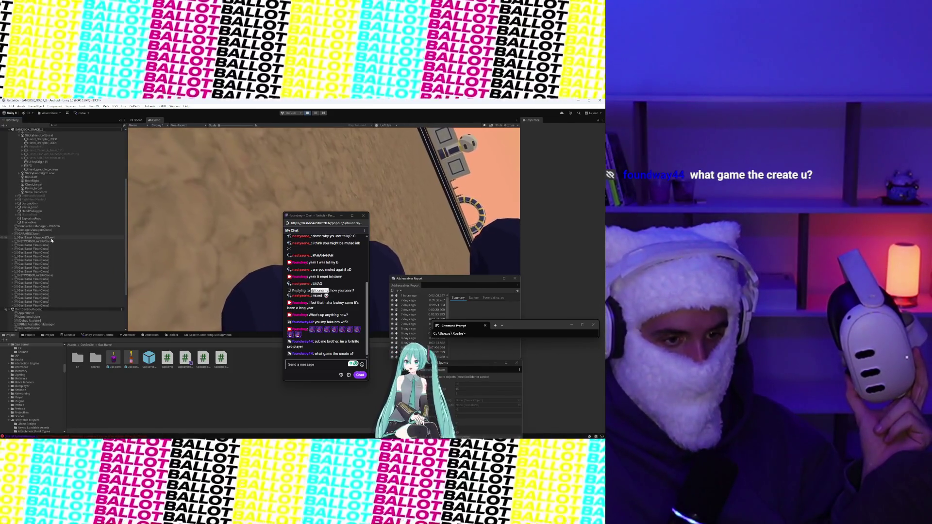
click(51, 238)
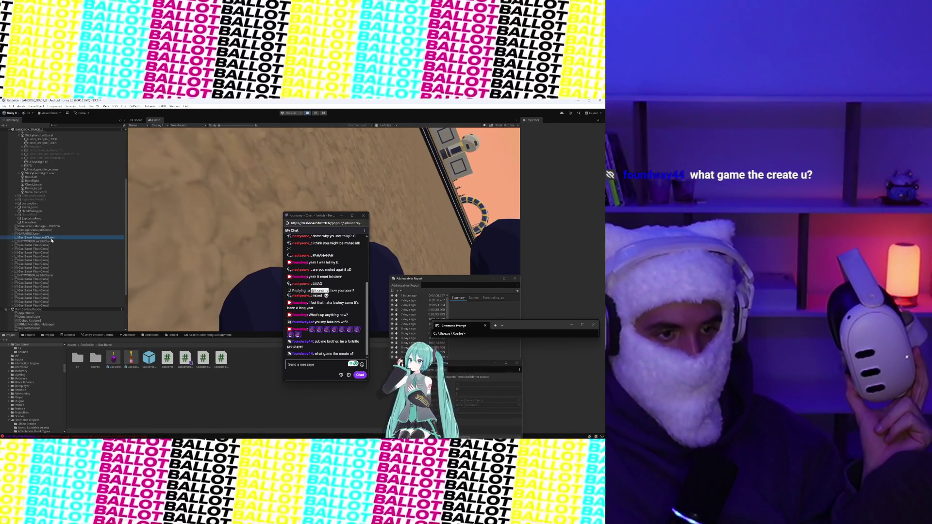
scroll(52, 240, down, 2)
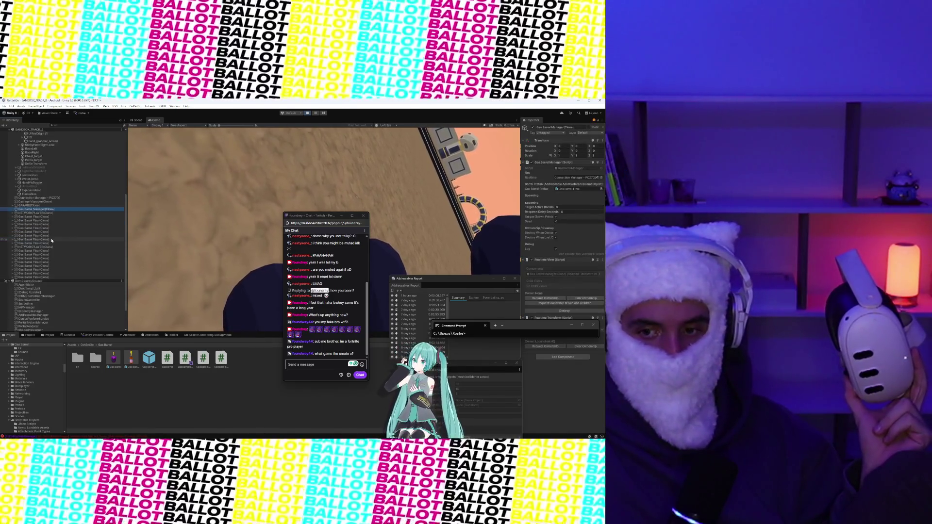
scroll(52, 239, up, 5)
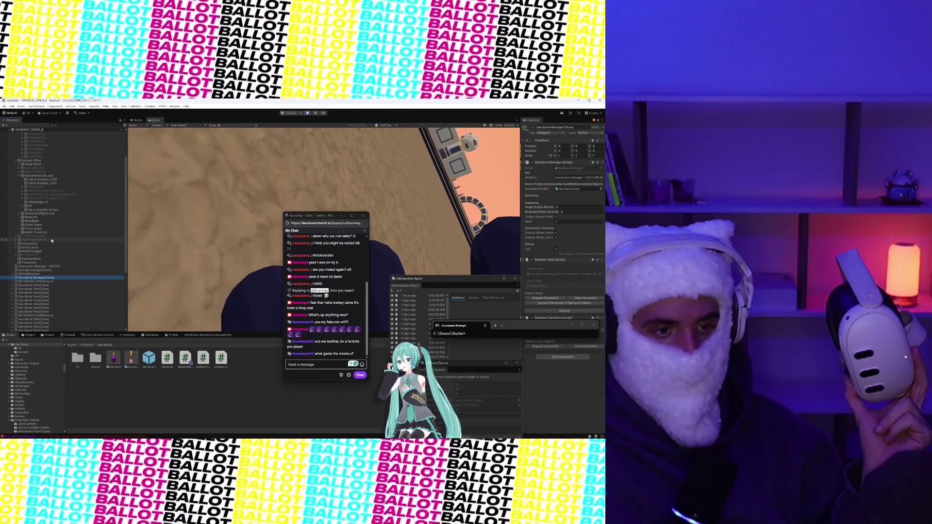
scroll(51, 239, up, 3)
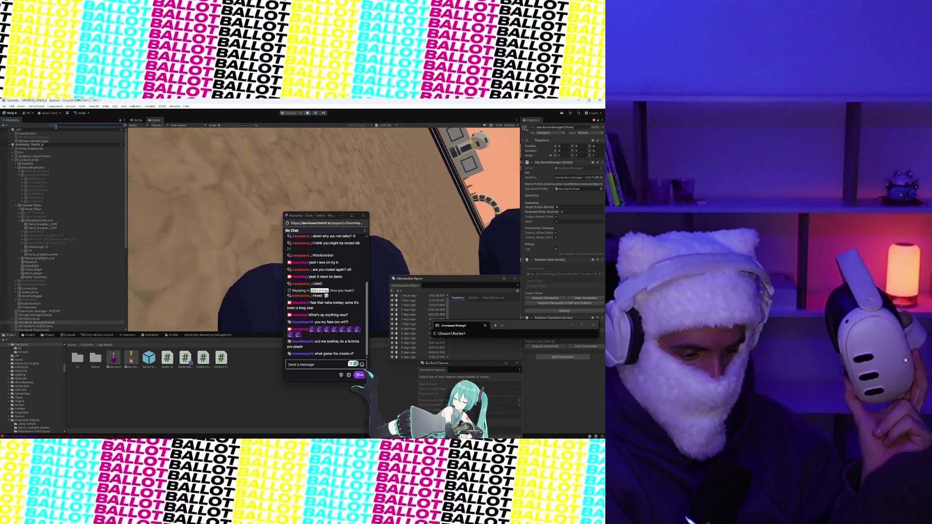
- Search the Hierarchy for 'Gas ba' and inspect a Gas Barrel Final(Clone) result
text(Gas ba)
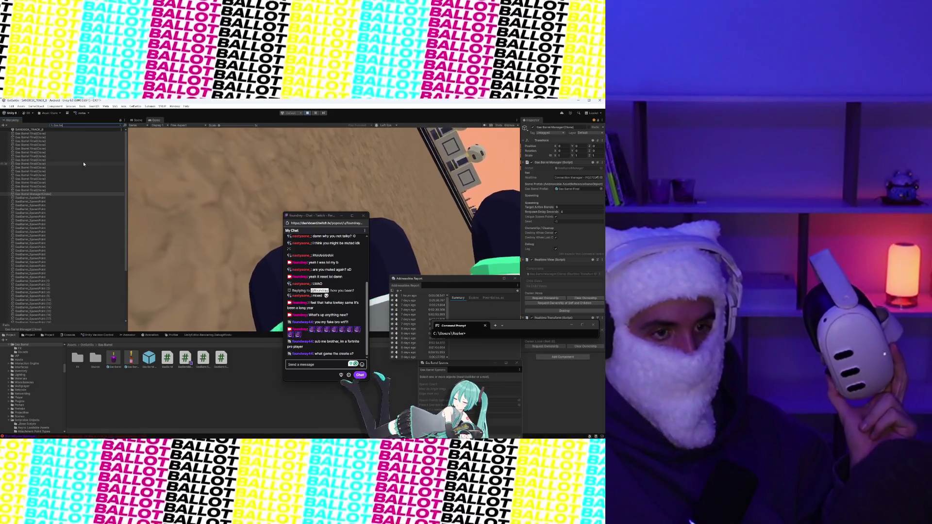
scroll(73, 189, down, 5)
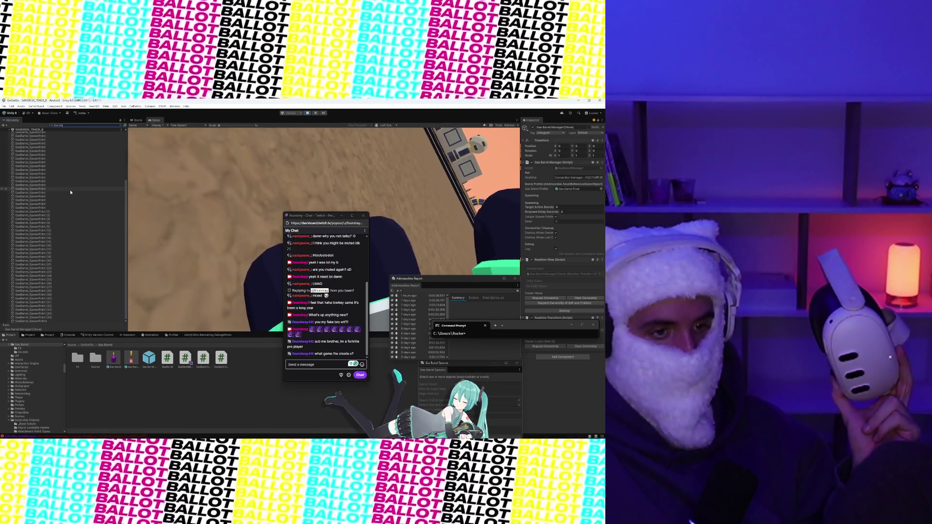
scroll(70, 192, up, 5)
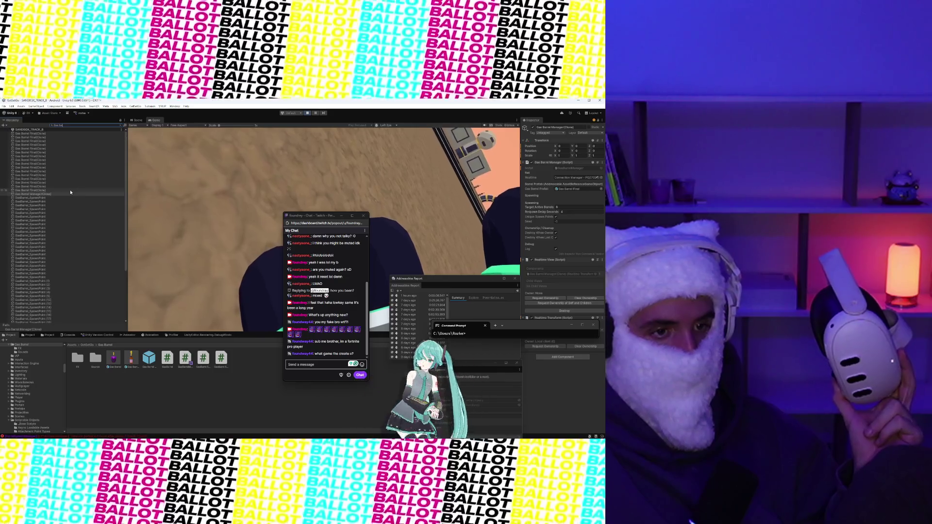
scroll(64, 188, down, 5)
scroll(63, 189, up, 3)
click(58, 189)
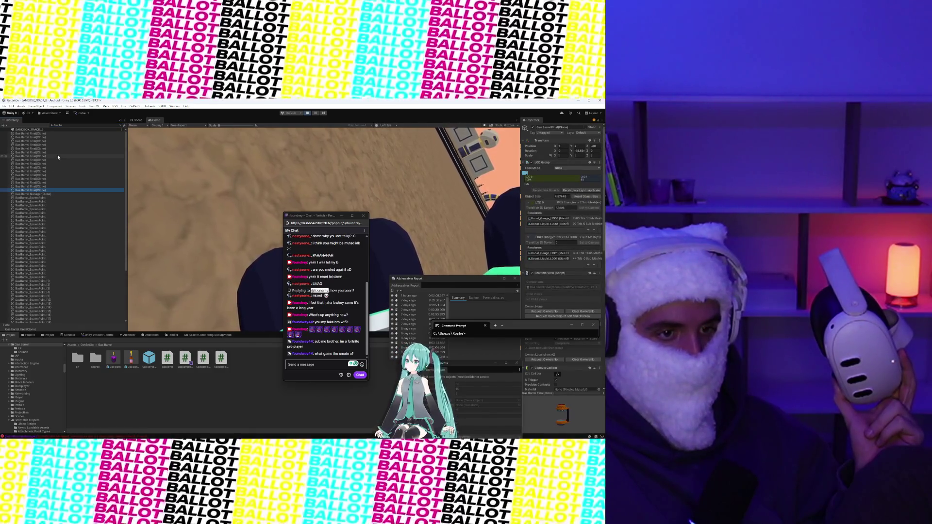
- Clear the search and inspect the Gas Barrel Final(Clone) objects one after another
click(120, 126)
scroll(62, 246, down, 3)
click(54, 210)
click(54, 213)
click(53, 217)
click(52, 220)
click(50, 228)
click(49, 232)
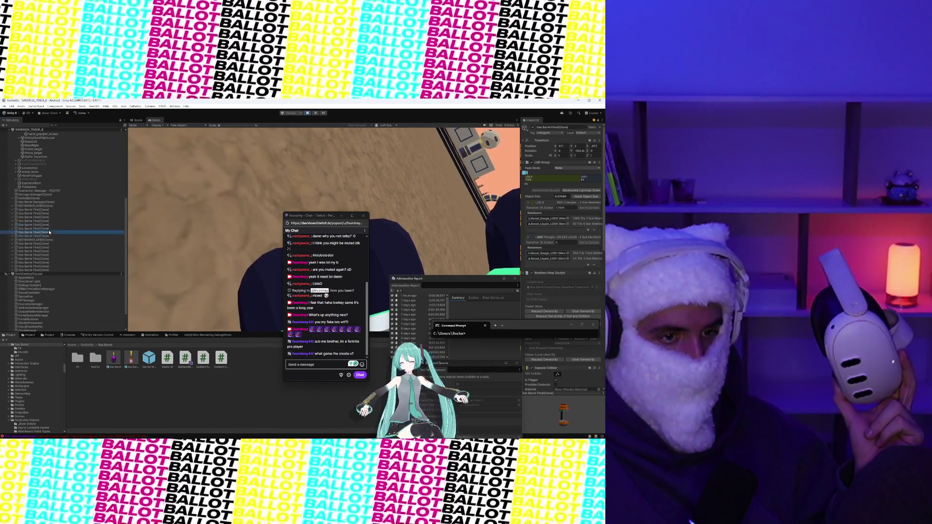
click(49, 236)
click(48, 240)
click(47, 244)
click(47, 247)
- Show the Console's error logs in place of the project assets
scroll(46, 254, down, 2)
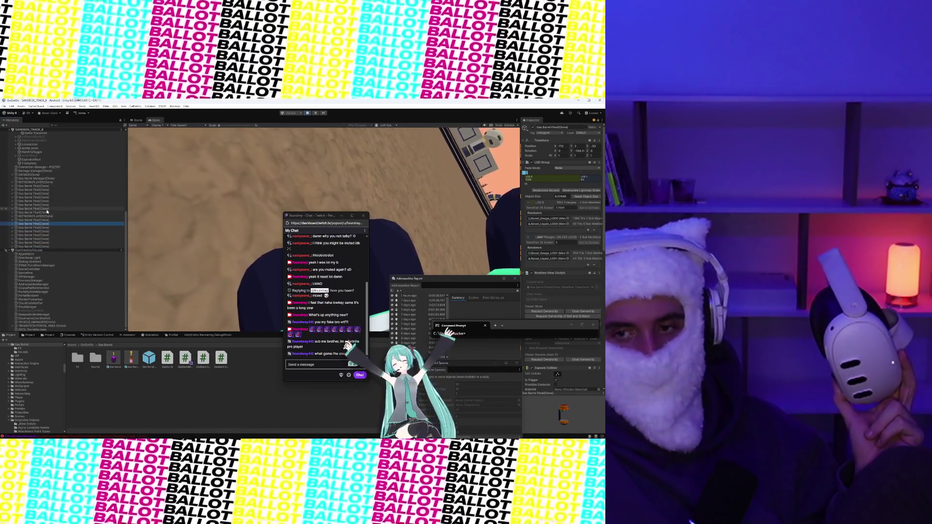
scroll(47, 212, up, 1)
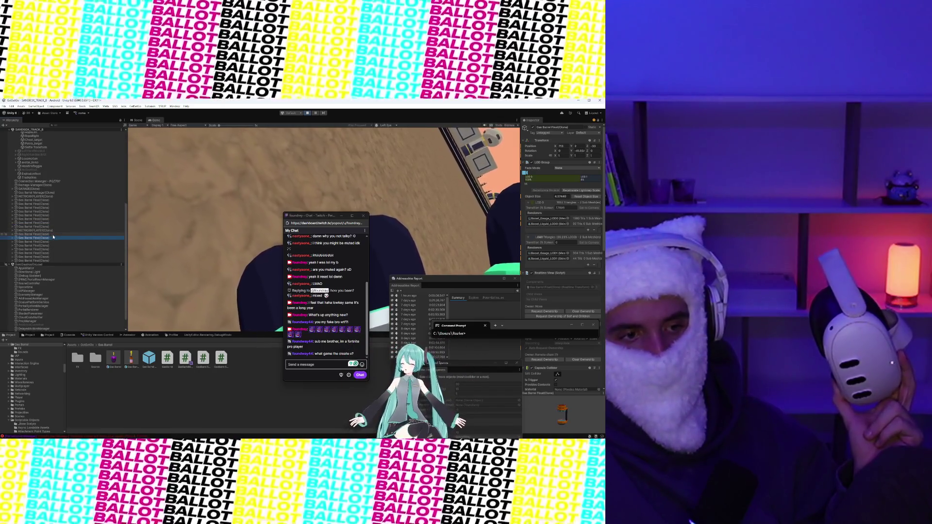
click(68, 335)
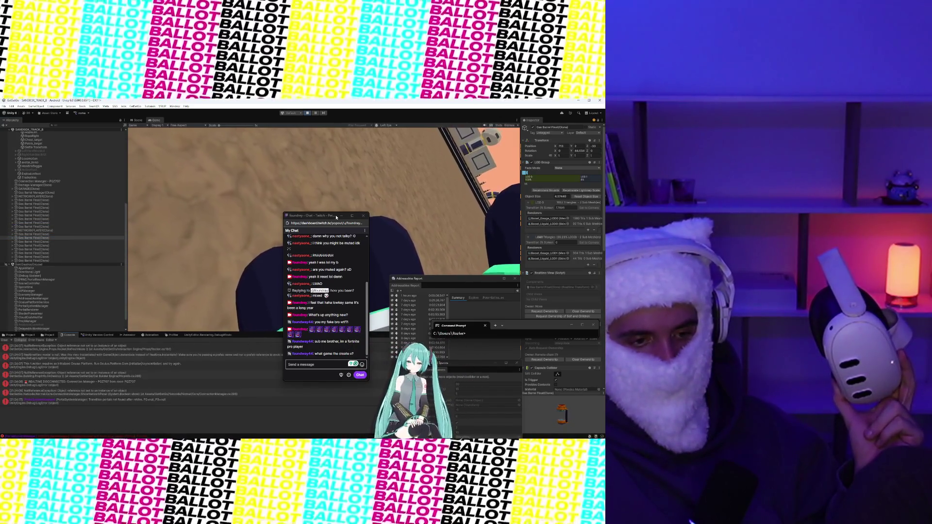
- Bring Unity in front of the Twitch chat and move the Addressables Report window off the Game view
click(262, 243)
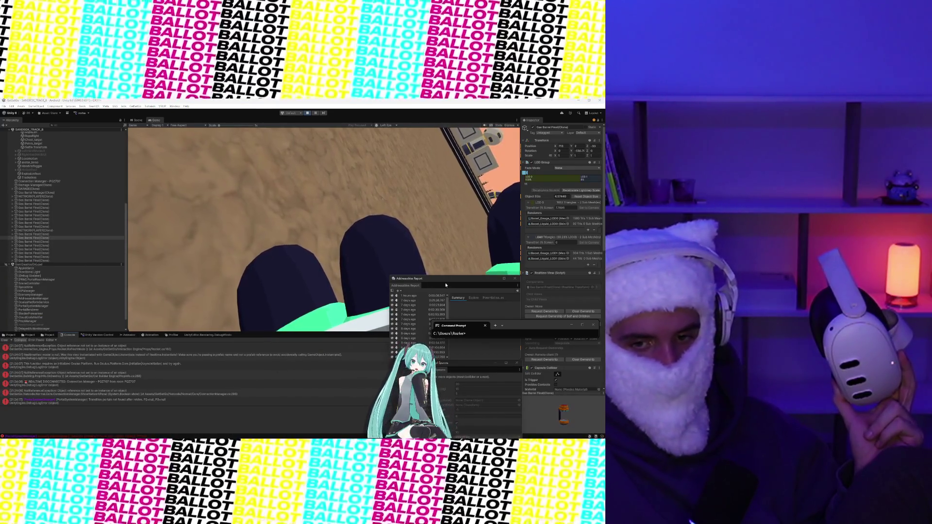
drag(408, 279, 353, 267)
click(354, 267)
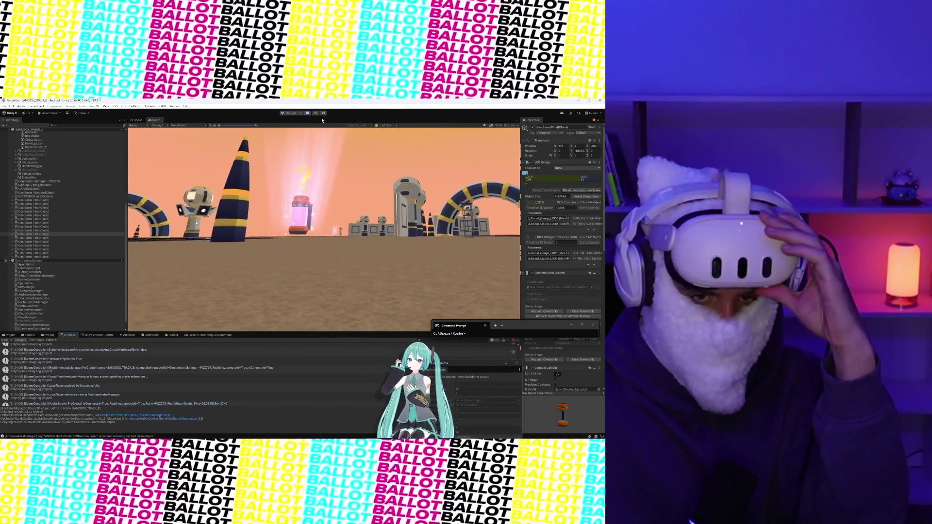
- Switch to the Scene view and frame the gas barrel and its pink glow rays
click(137, 121)
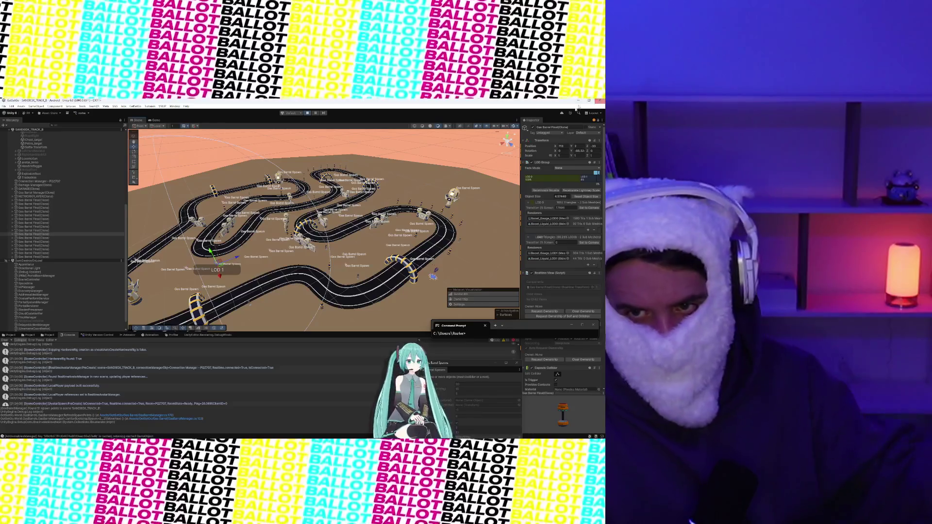
scroll(239, 252, up, 5)
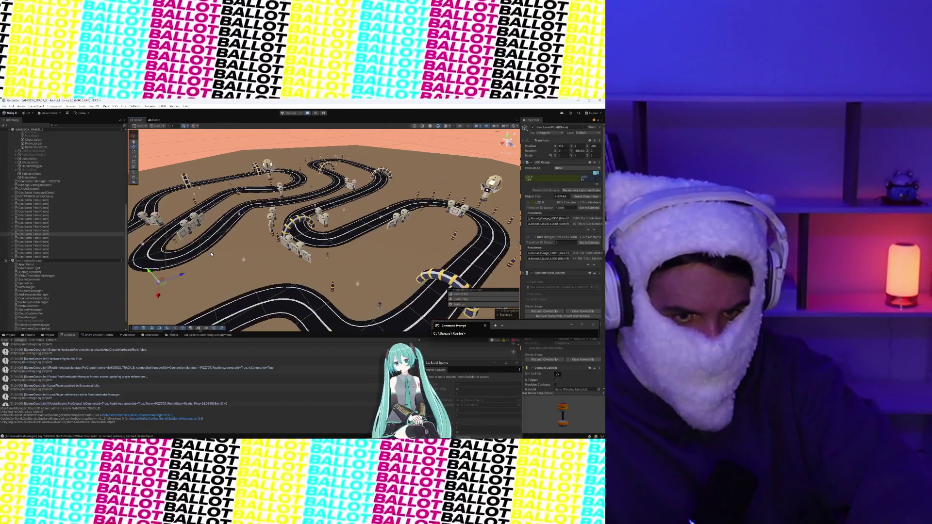
key(f)
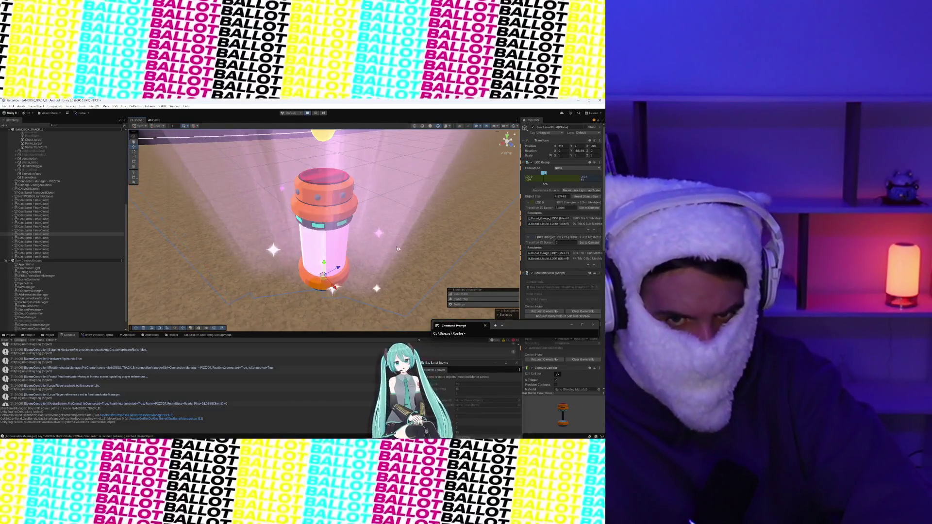
click(328, 222)
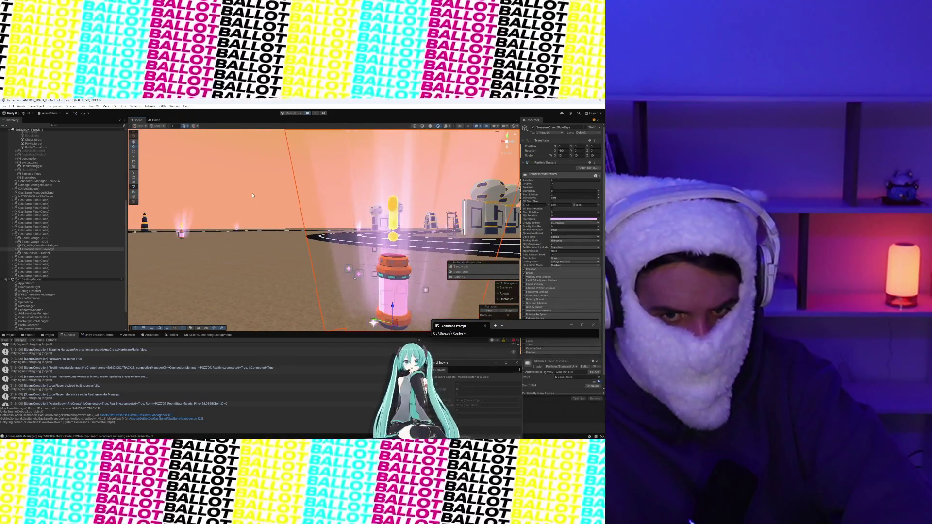
mouse_move(328, 222)
mouse_down()
mouse_move(344, 238)
mouse_move(278, 253)
mouse_move(295, 258)
mouse_up()
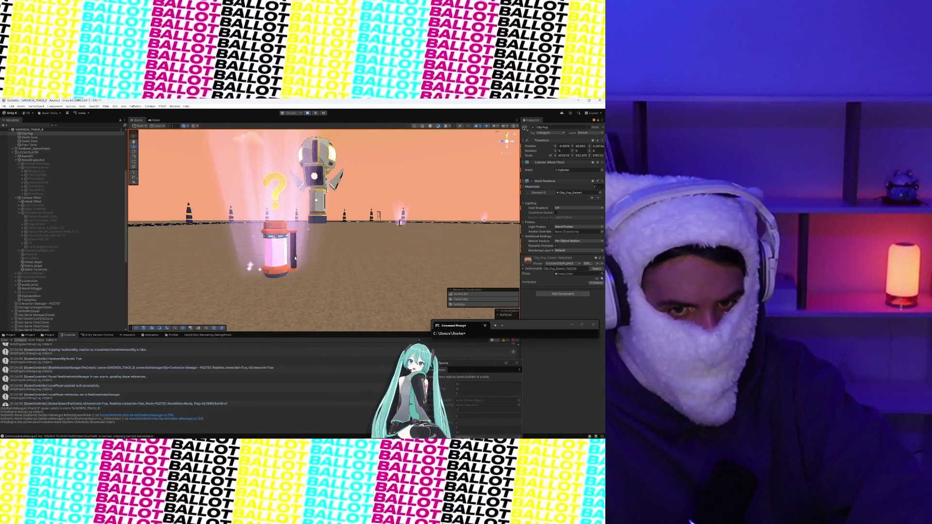
click(401, 224)
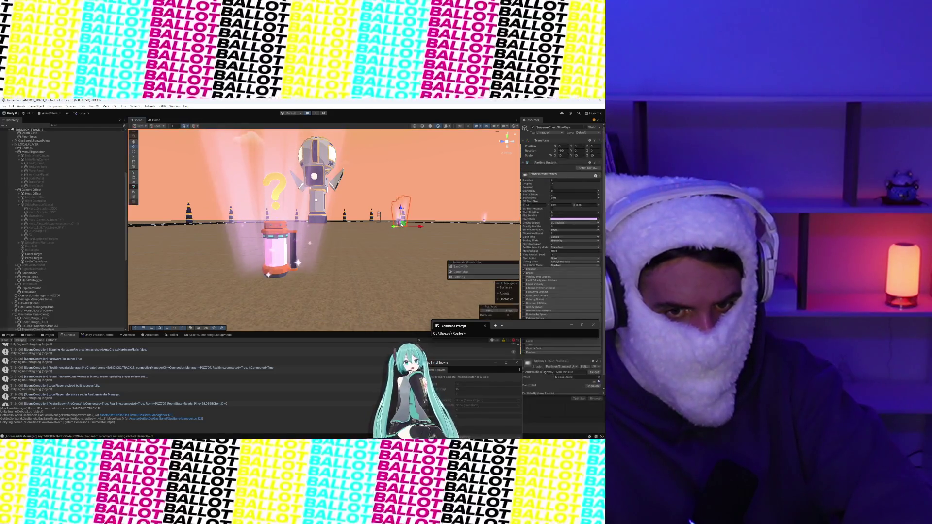
key(f)
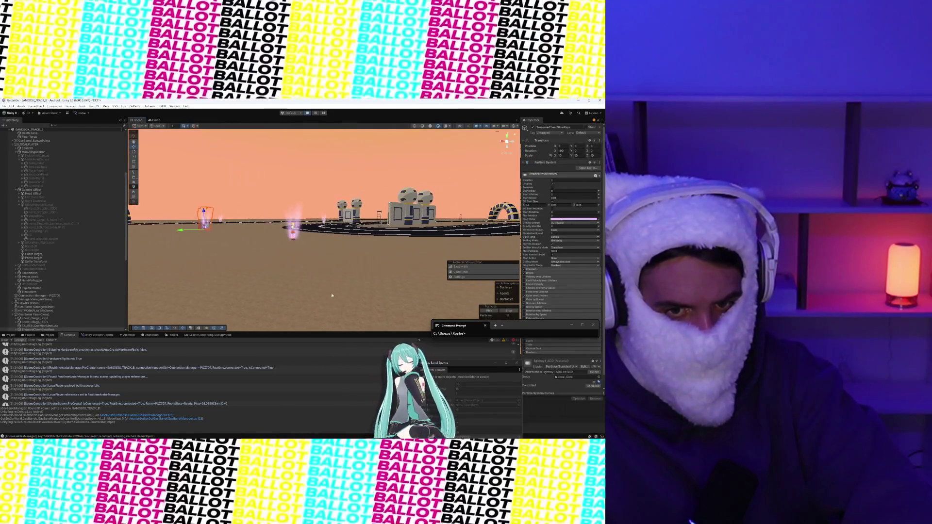
- Inspect the Clip Fog cylinder, TreasureChestGlowRays effect and the gas barrel clone's components
click(301, 203)
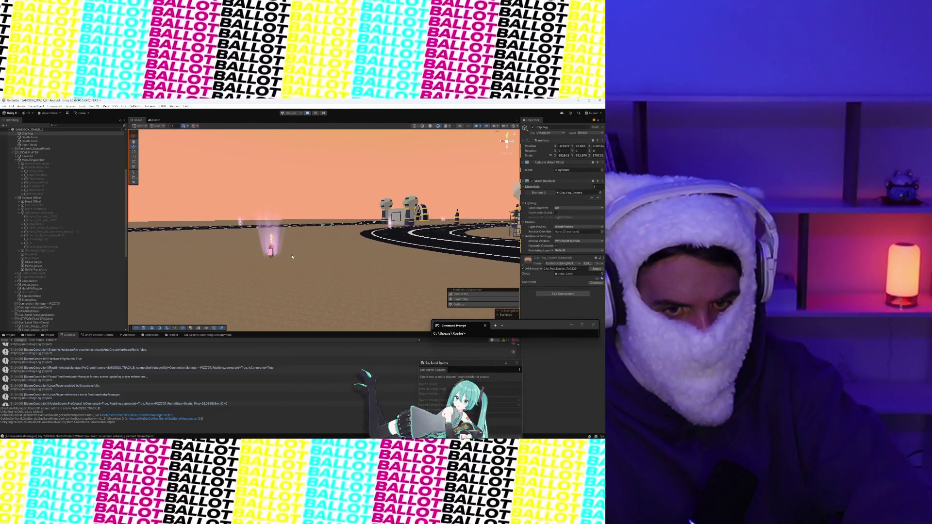
click(274, 255)
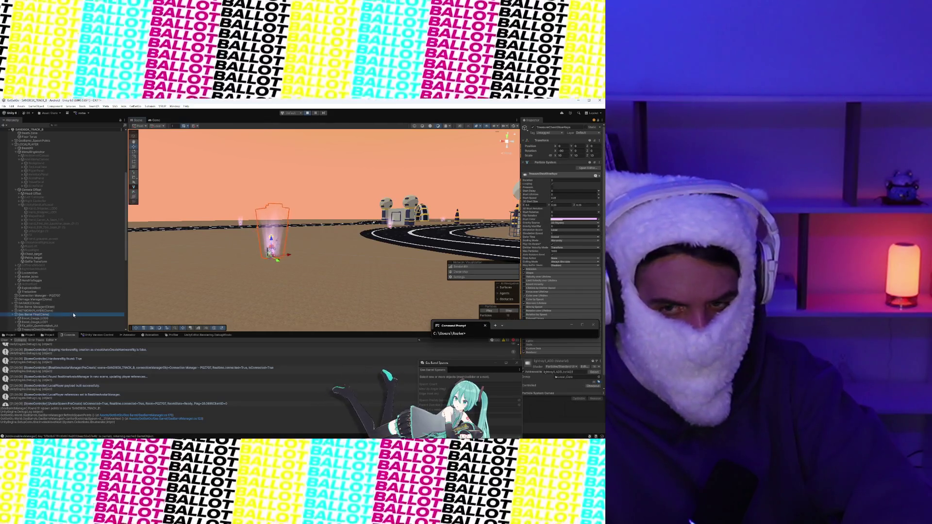
click(74, 314)
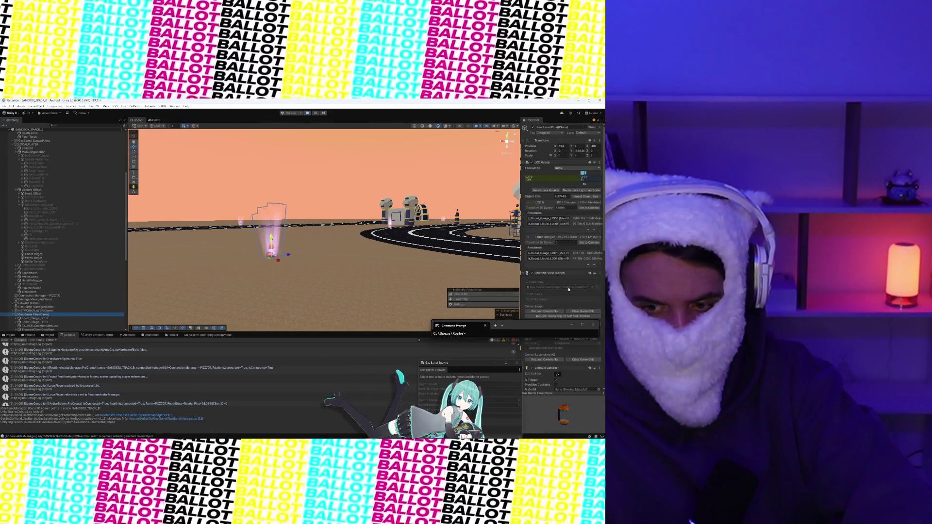
scroll(563, 272, down, 10)
scroll(569, 289, up, 5)
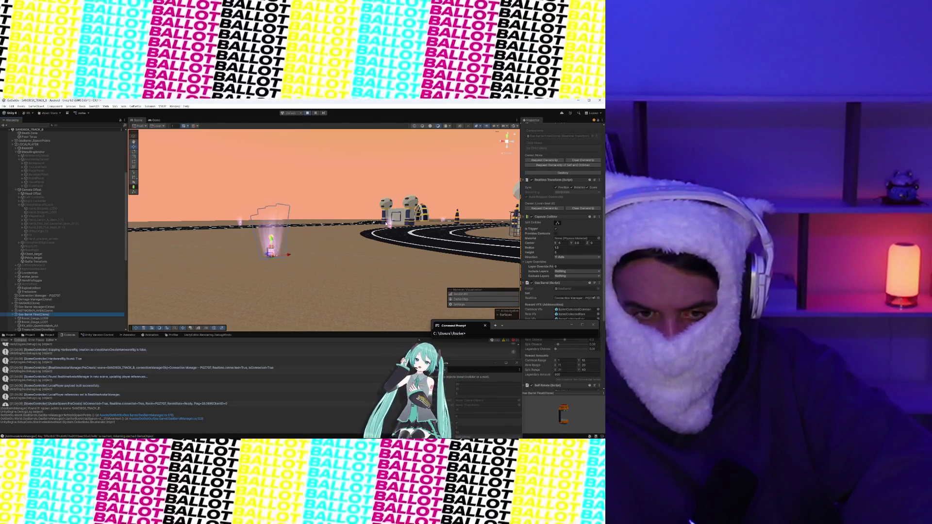
scroll(503, 265, down, 3)
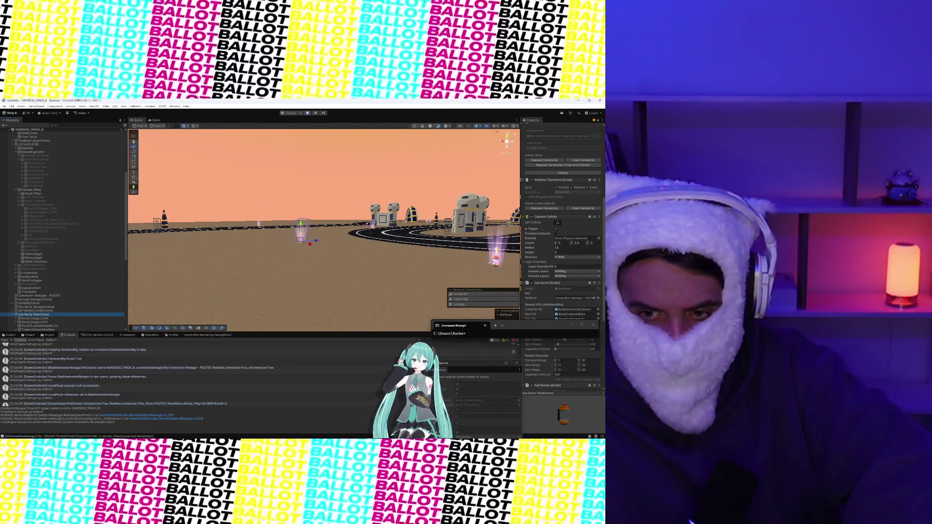
click(494, 263)
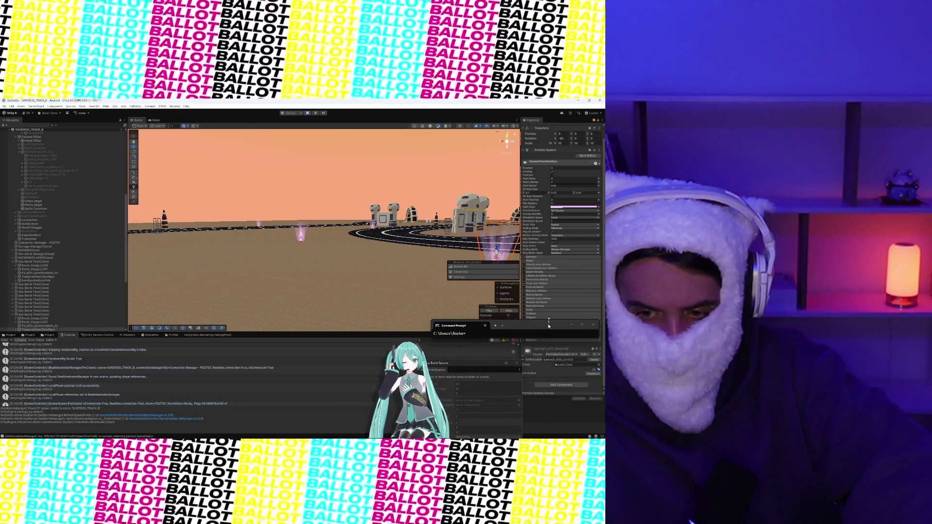
- Move the Command Prompt window to the centre and select Clip Fog near the glowing barrel
drag(550, 320, 380, 287)
click(72, 314)
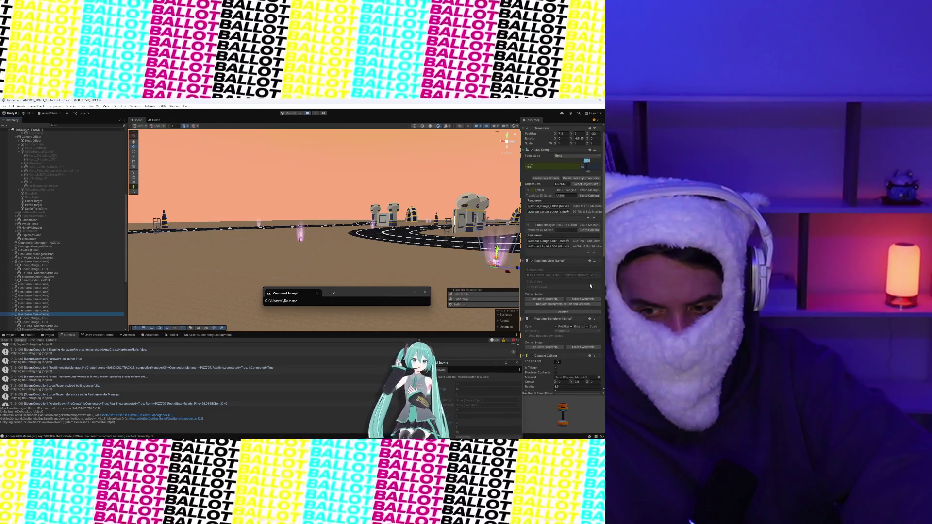
scroll(308, 210, up, 2)
scroll(308, 211, up, 3)
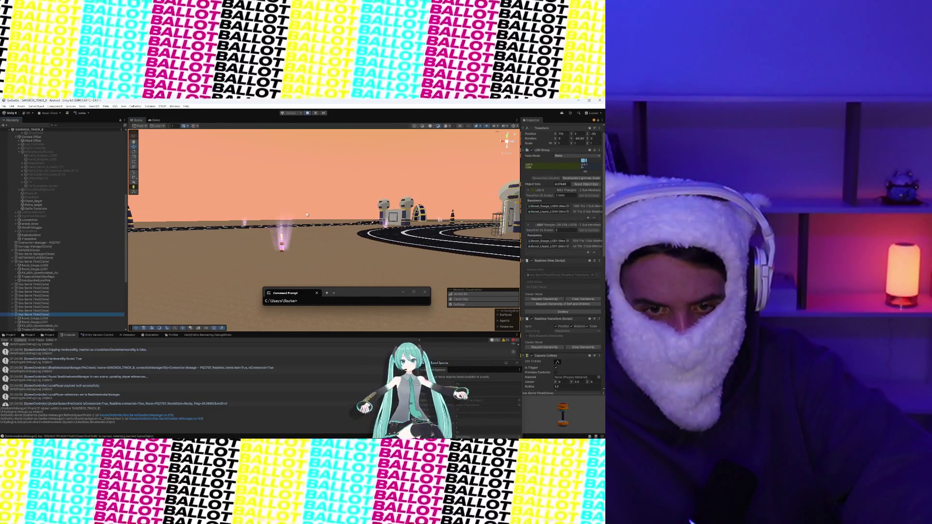
click(358, 172)
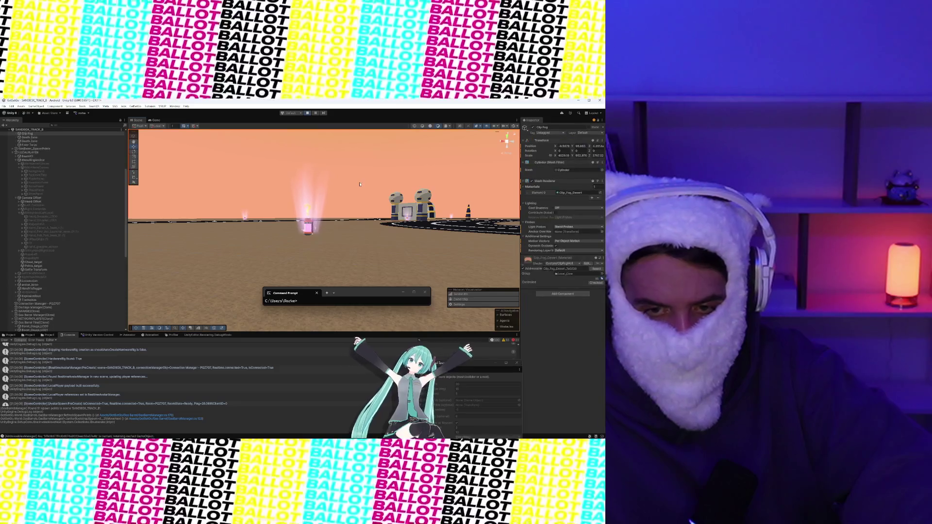
- Tilt, zoom and orbit into a close-up of the barrel under its glow beam and question mark
scroll(353, 214, up, 3)
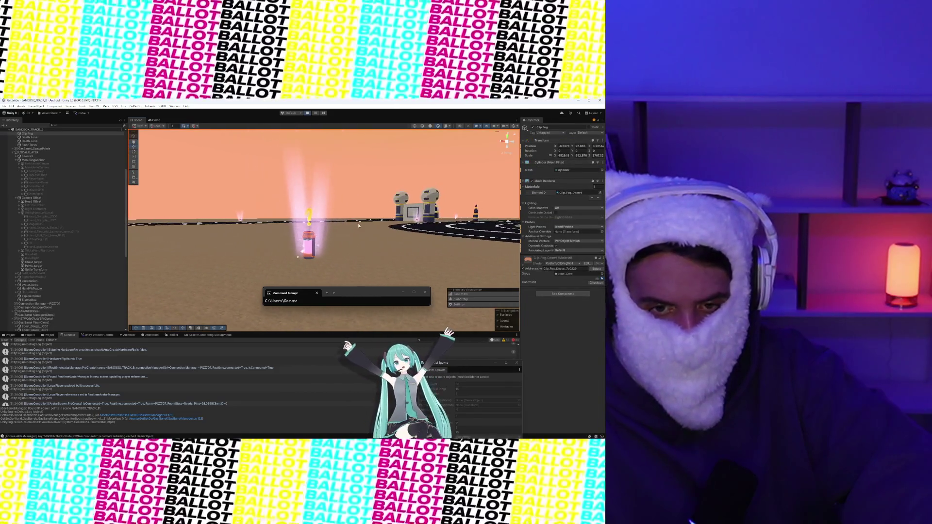
mouse_move(353, 214)
mouse_down()
mouse_move(364, 208)
mouse_move(320, 228)
mouse_move(340, 233)
mouse_move(331, 238)
mouse_move(370, 291)
mouse_move(371, 389)
mouse_up()
scroll(364, 209, up, 5)
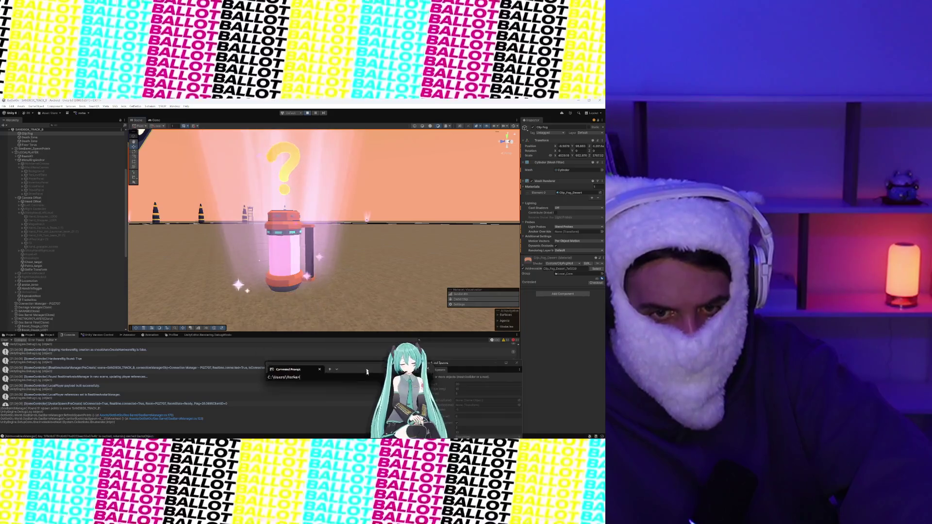
scroll(327, 242, down, 5)
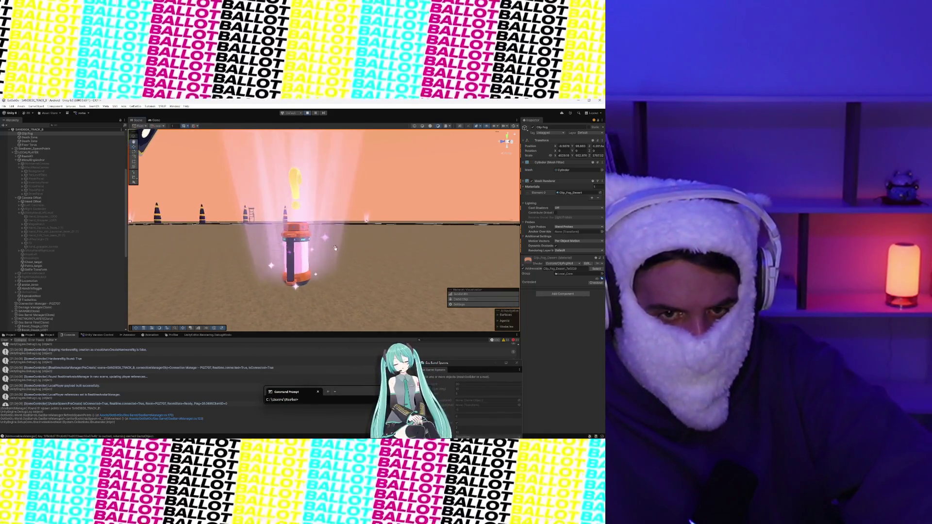
scroll(343, 141, up, 4)
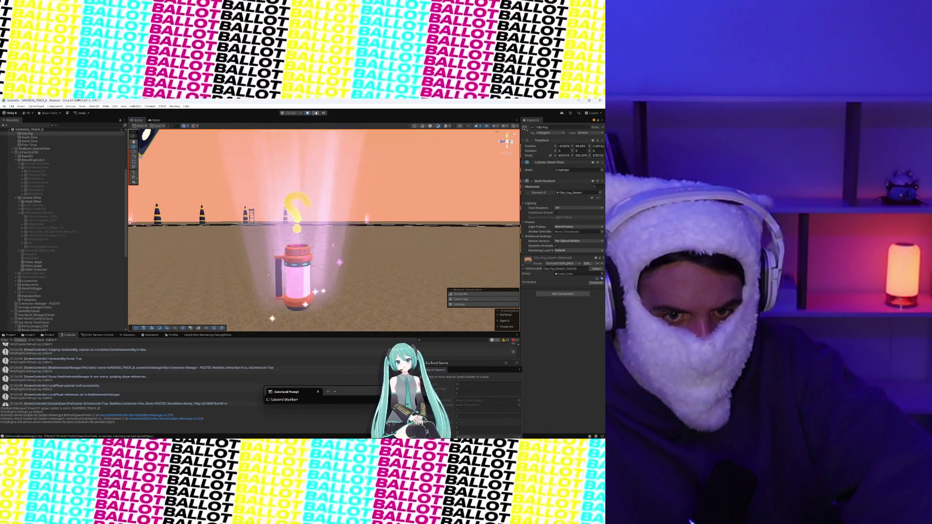
mouse_move(324, 194)
mouse_down()
mouse_move(323, 161)
mouse_move(337, 162)
mouse_up()
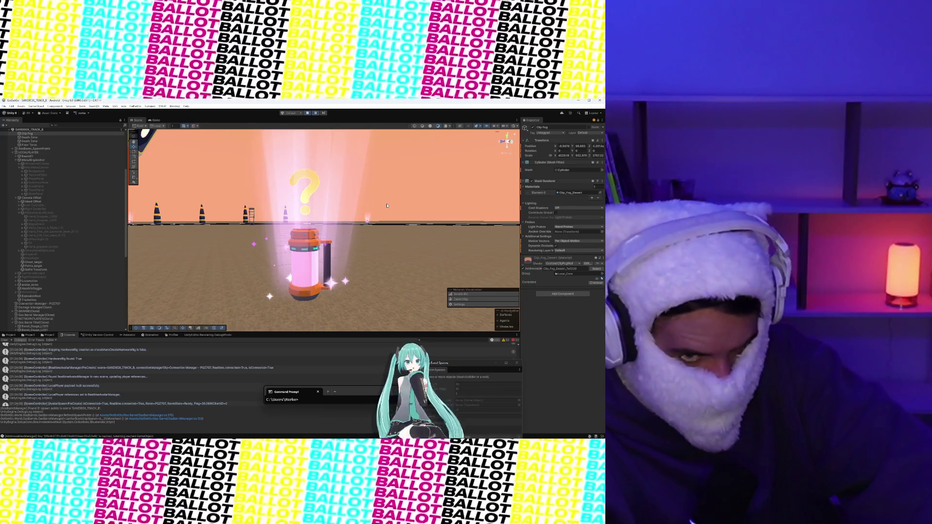
key(super+shift+s)
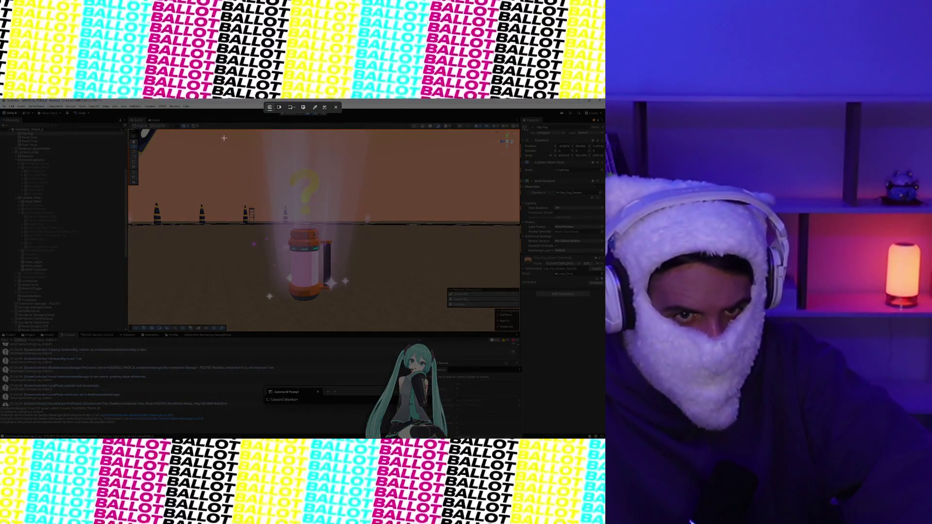
- Snip a rectangle around the glowing gas barrel close-up and open the capture
mouse_move(220, 133)
mouse_down()
mouse_move(291, 204)
mouse_move(371, 316)
mouse_move(348, 309)
mouse_up()
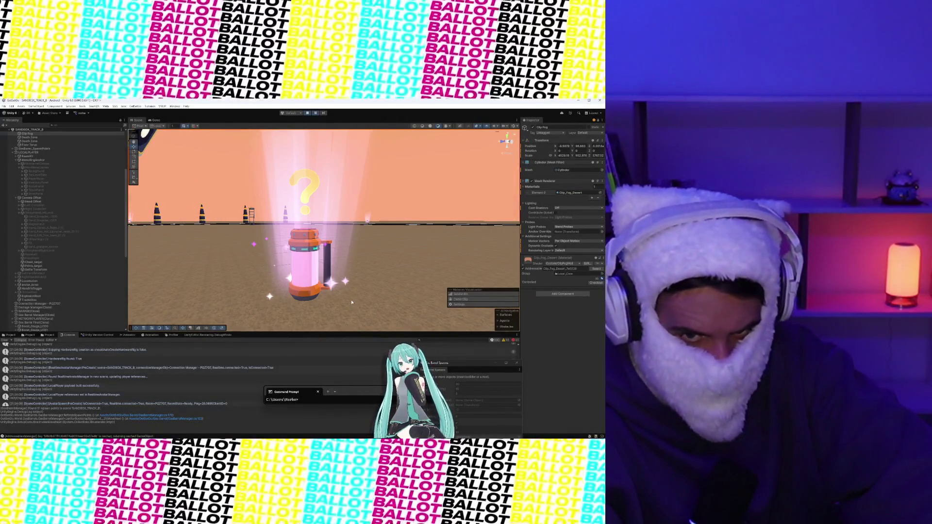
key(super+shift+s)
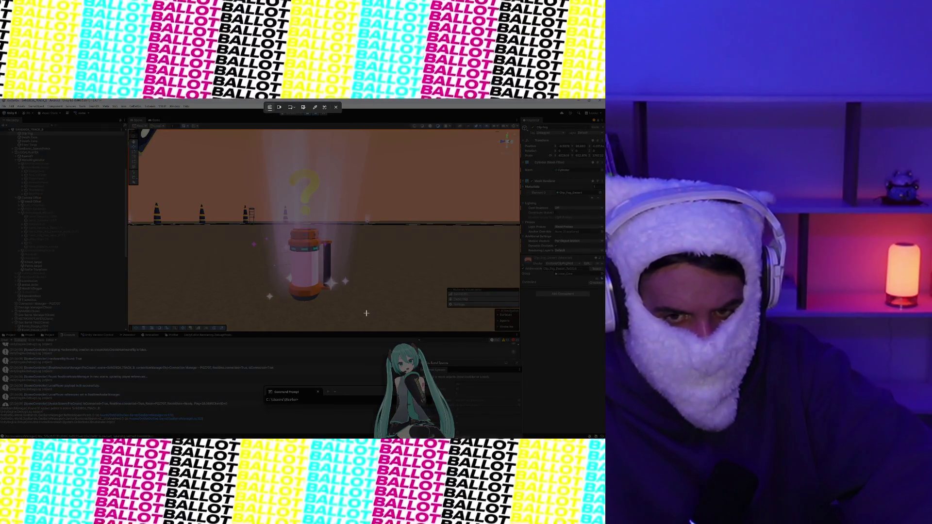
mouse_move(380, 315)
mouse_down()
mouse_move(235, 164)
mouse_move(234, 147)
mouse_up()
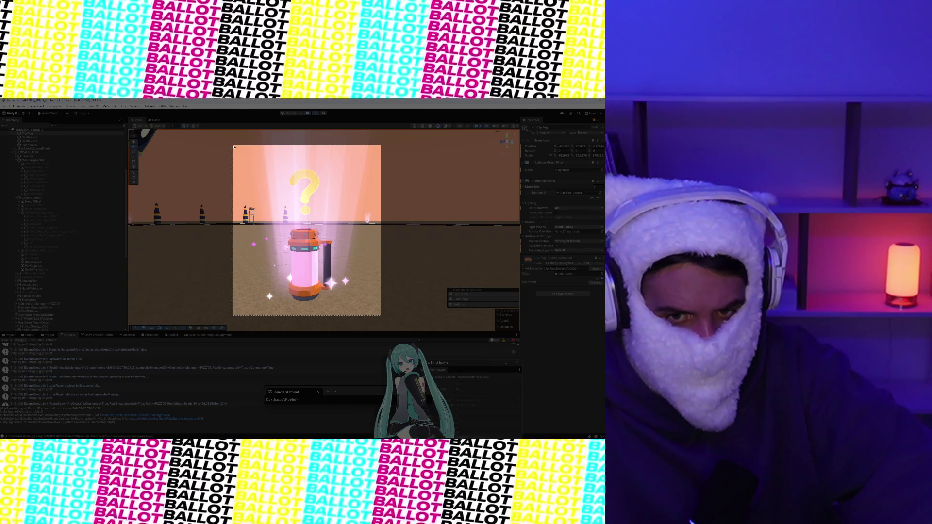
mouse_move(234, 147)
mouse_down()
mouse_move(228, 141)
mouse_move(231, 149)
mouse_up()
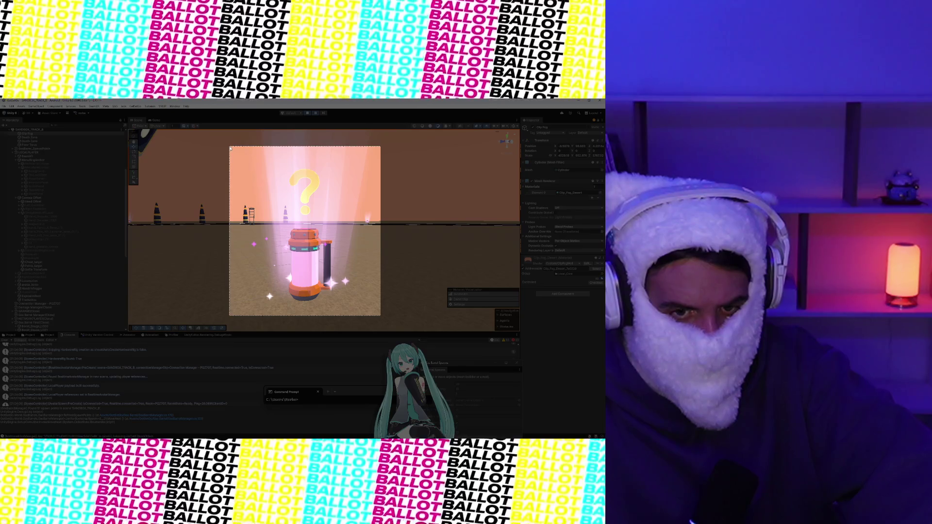
drag(231, 149, 230, 149)
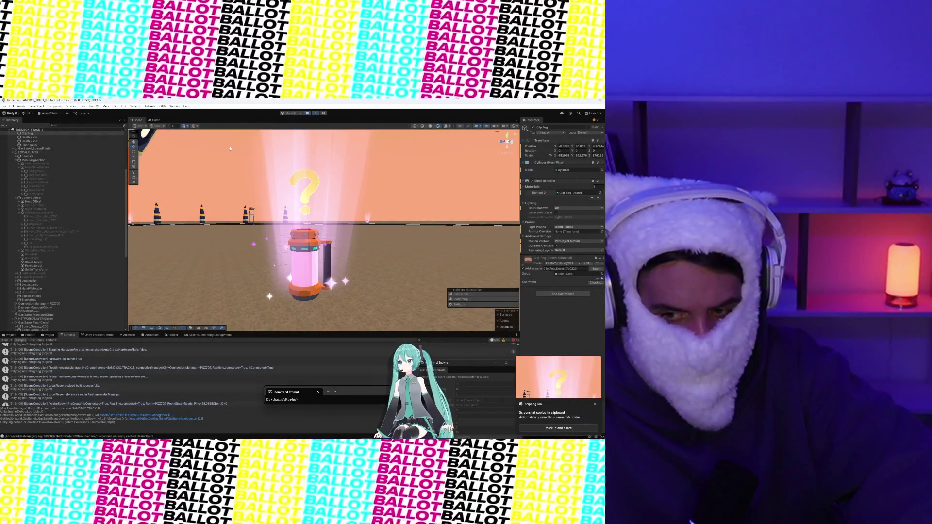
click(561, 393)
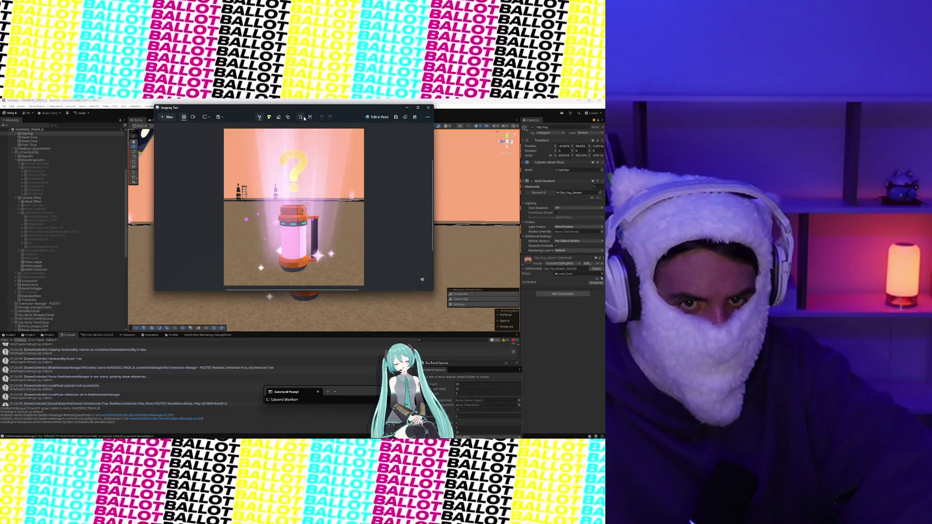
- Crop the barrel snip and save it to Downloads as Car Barrel.png, then close the editor
click(304, 118)
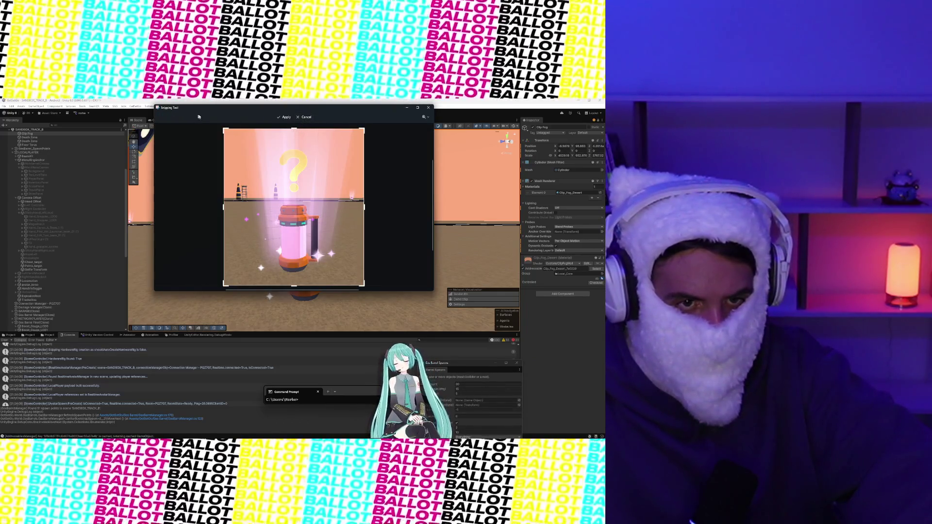
click(285, 117)
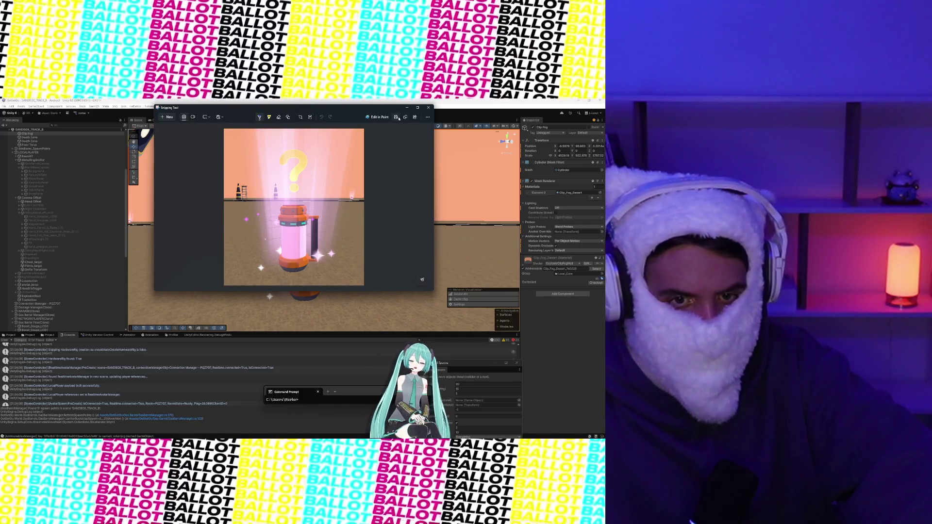
click(396, 117)
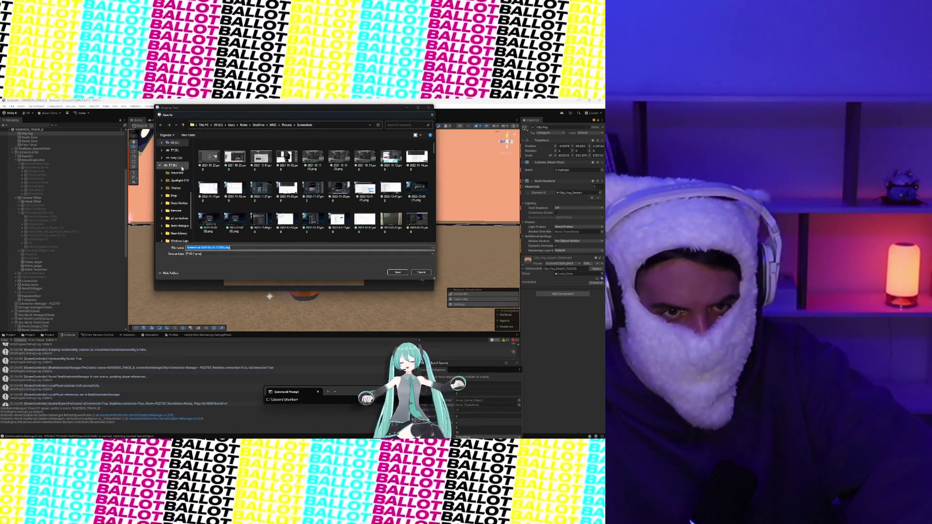
scroll(184, 172, up, 5)
click(175, 181)
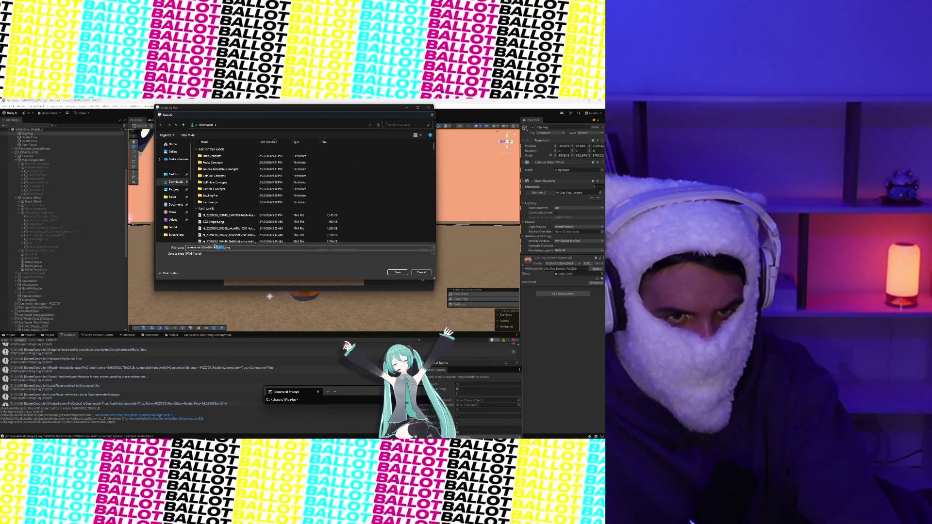
text(Car Barrel)
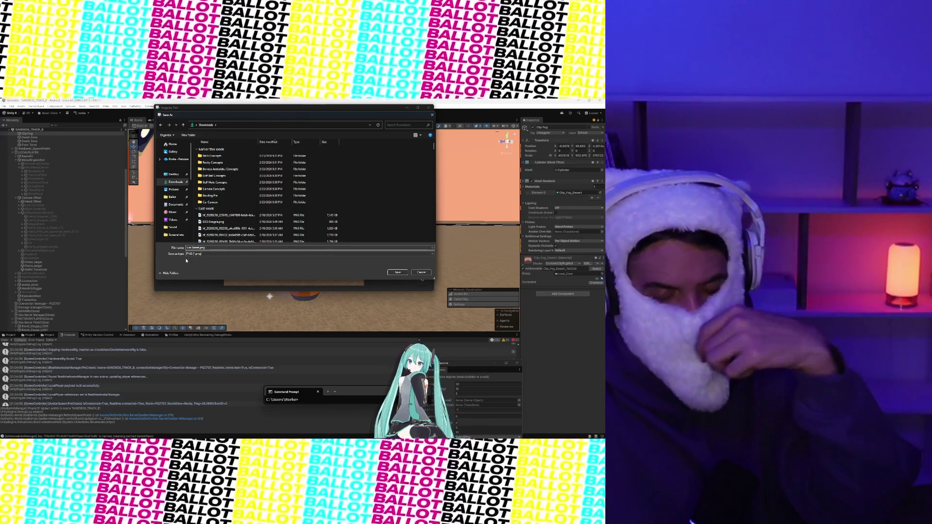
click(398, 273)
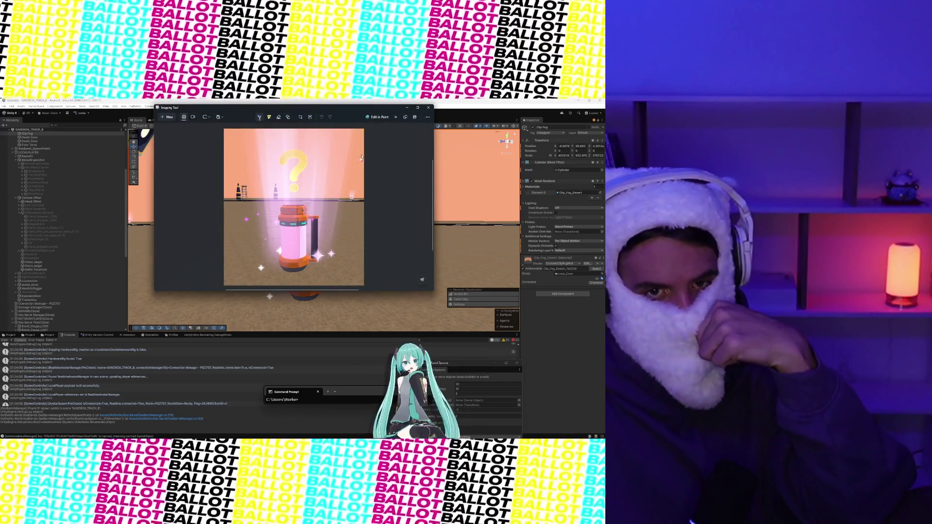
click(425, 110)
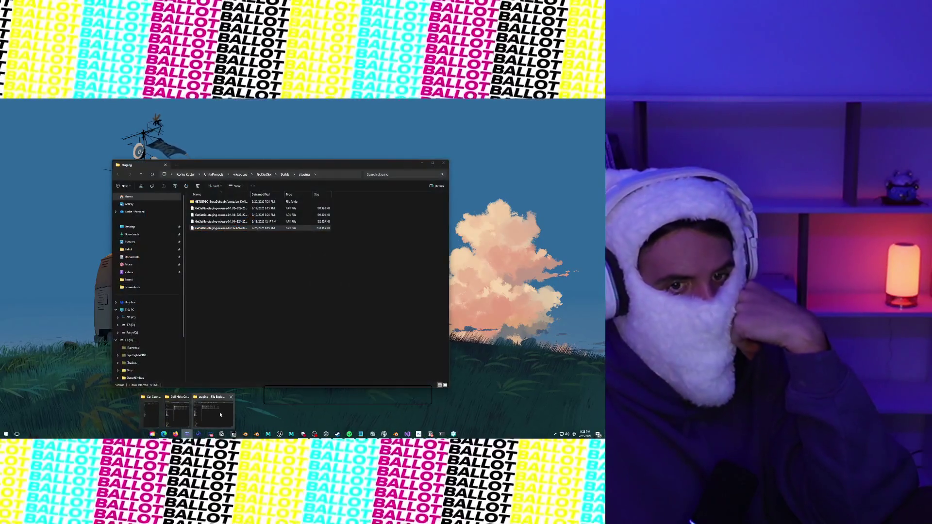
- Locate Car Barrel.png in File Explorer's Downloads, then show Unity's Project files
click(220, 414)
click(131, 234)
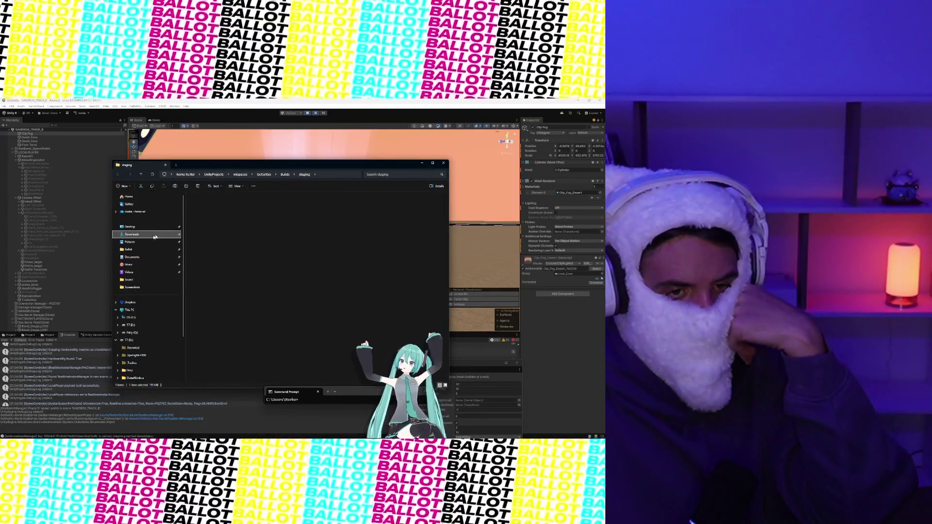
click(234, 208)
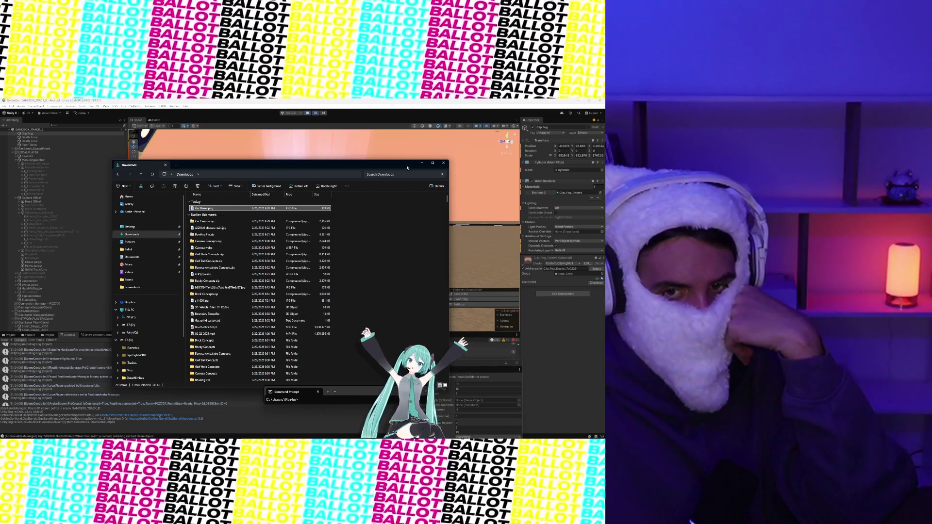
click(420, 164)
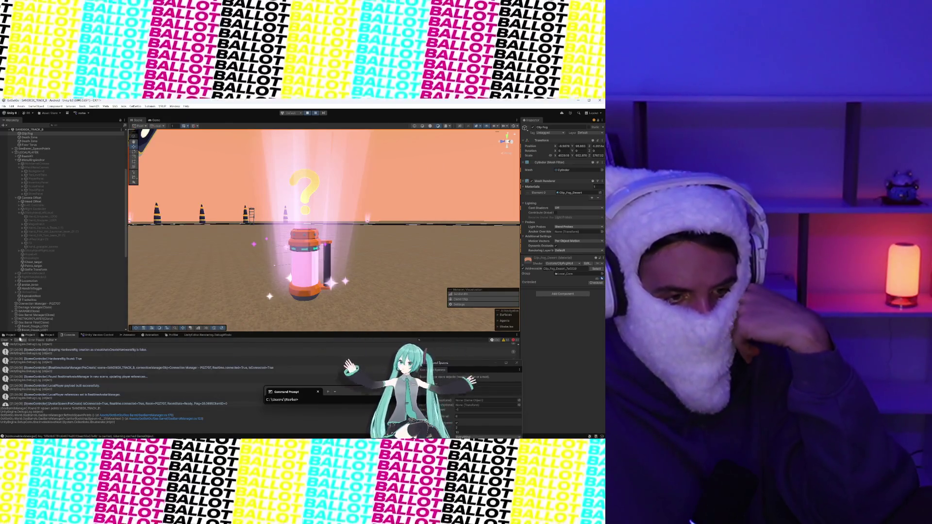
click(15, 336)
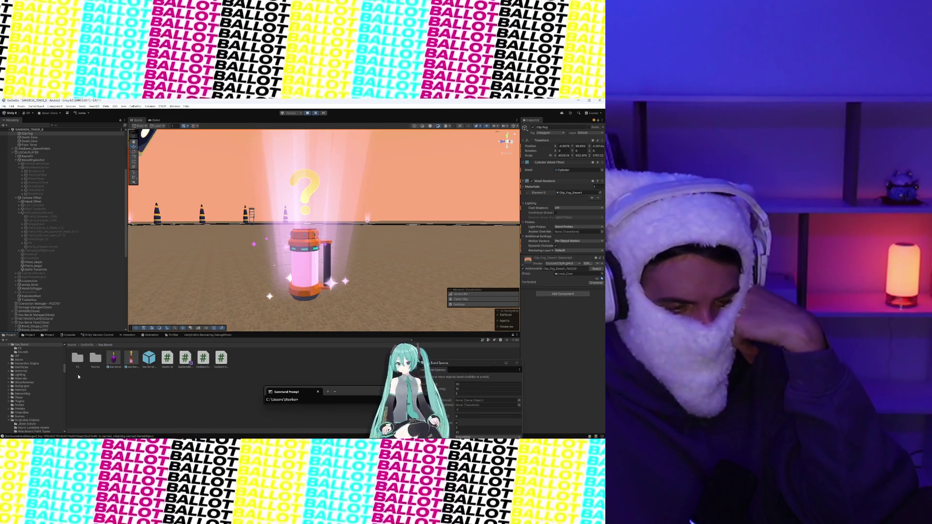
- Drag Car Barrel.png out of the Downloads window, then minimize Explorer back to Unity
mouse_move(164, 436)
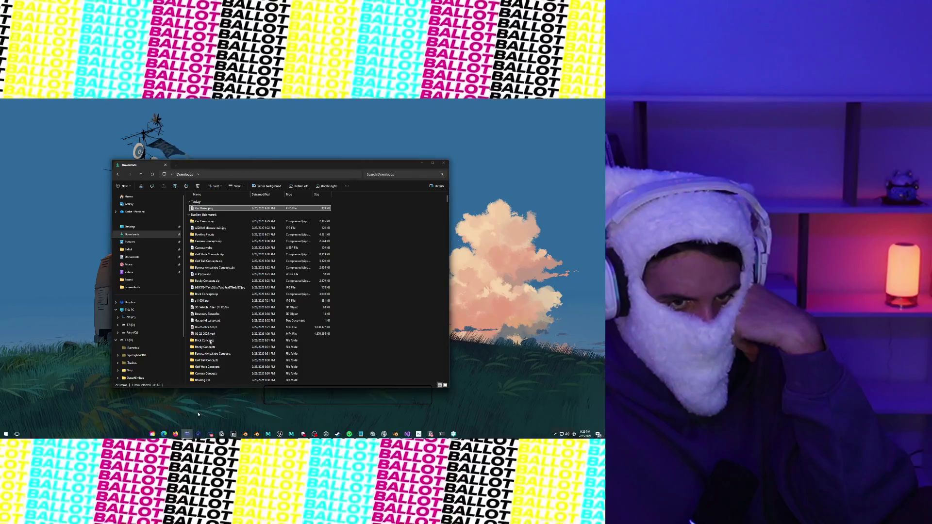
click(206, 413)
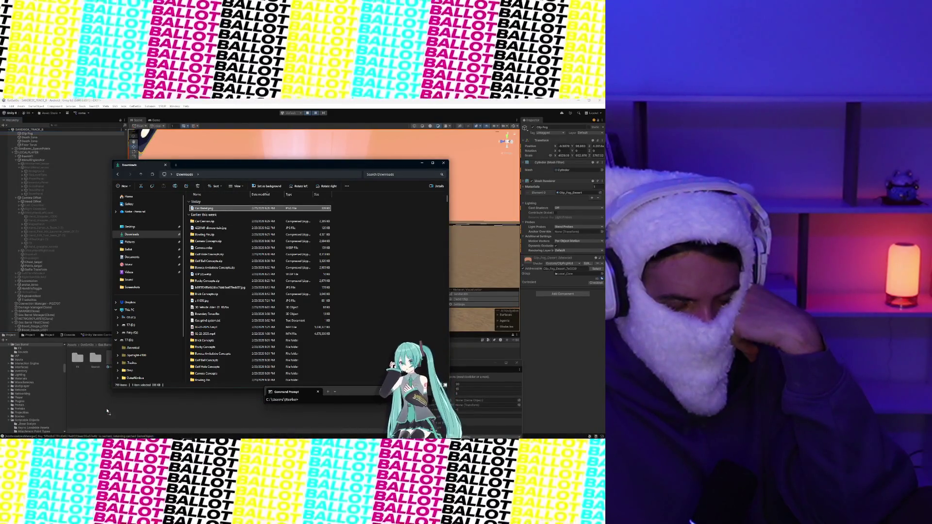
mouse_move(107, 411)
mouse_down()
mouse_move(197, 253)
mouse_move(209, 204)
mouse_up()
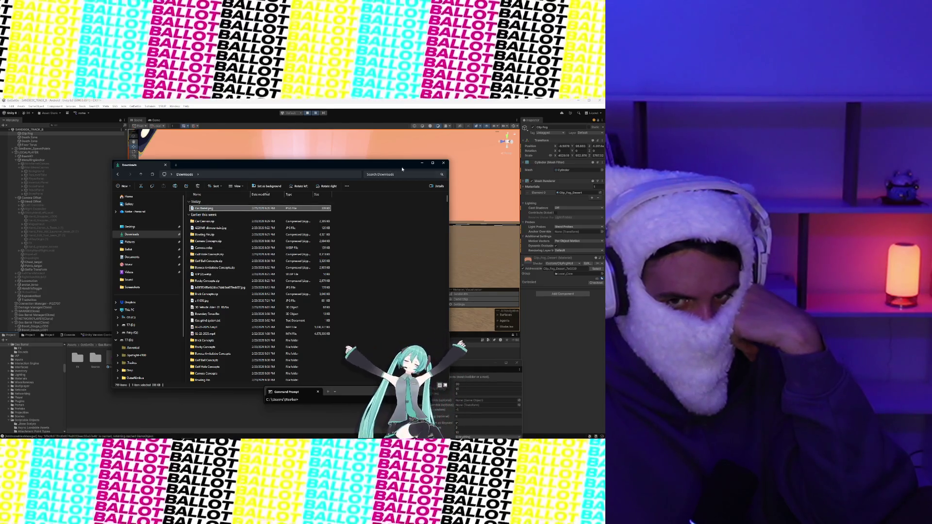
click(422, 163)
scroll(315, 255, down, 5)
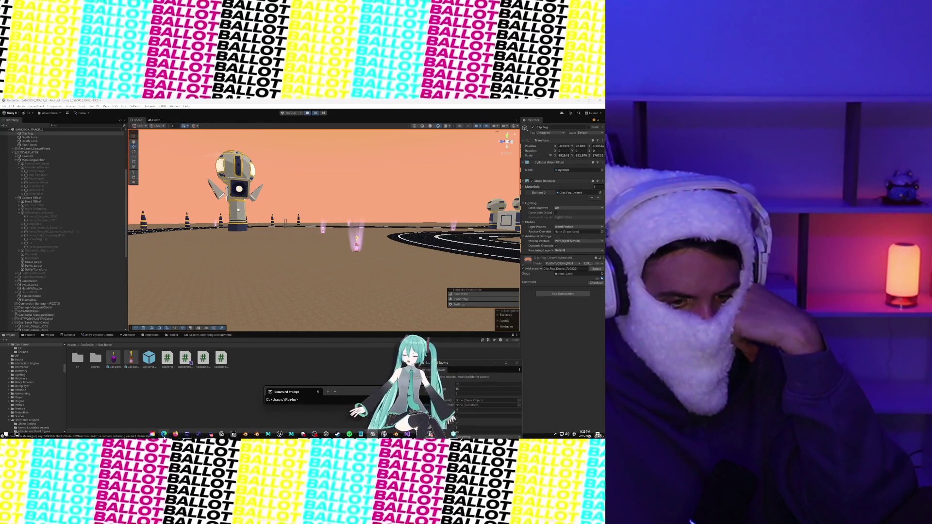
mouse_move(163, 433)
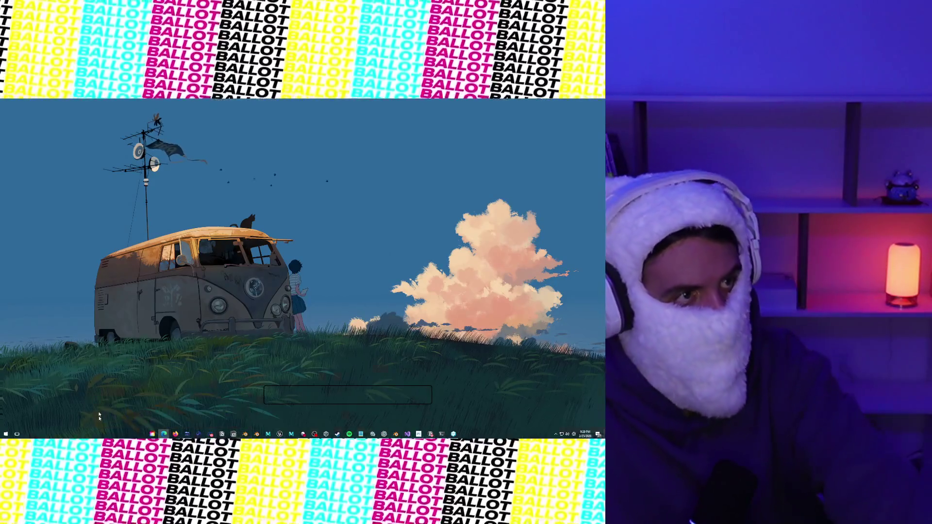
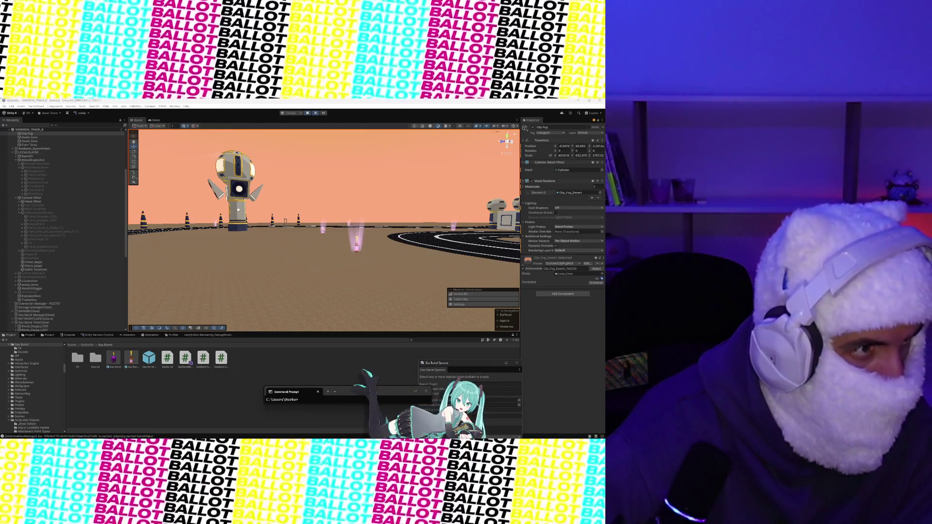
- Rename the newest image in Downloads to 'Canister Tubes' in File Explorer
key(super+e)
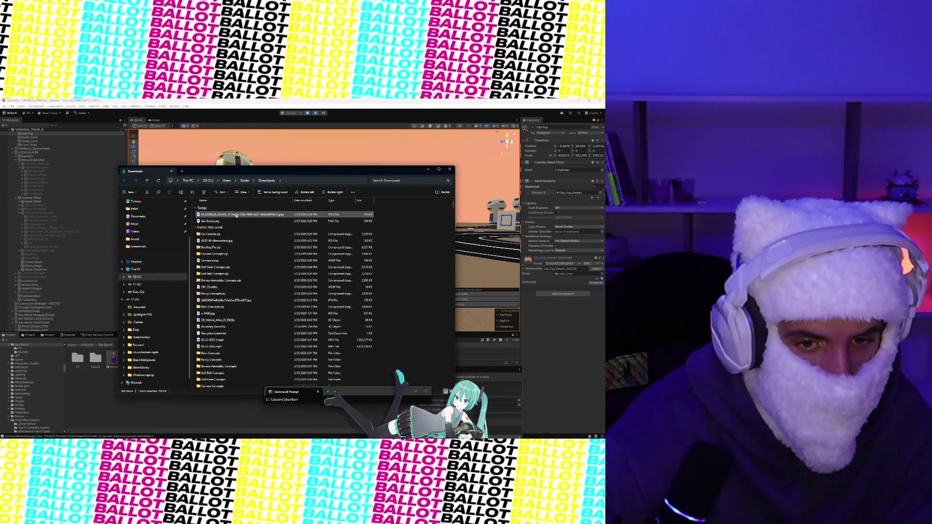
click(237, 215)
right_click(237, 217)
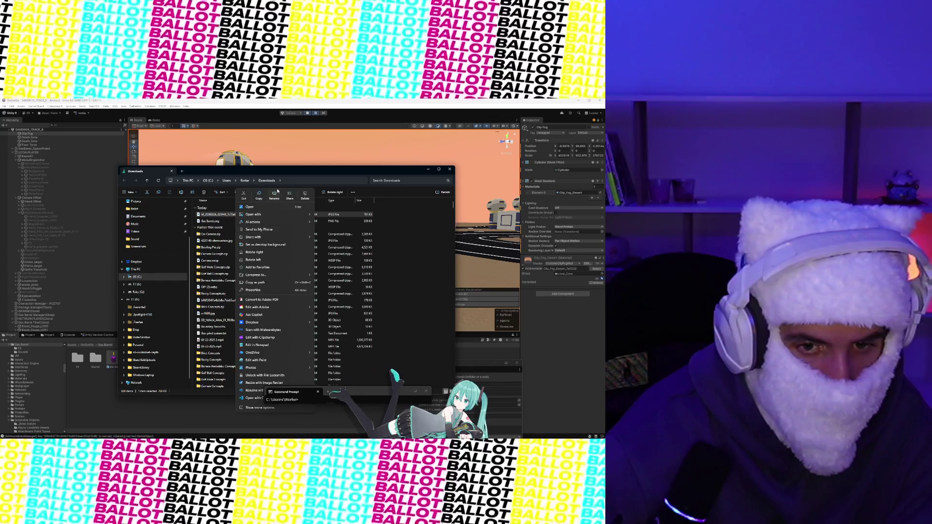
click(276, 195)
text(Canister Tubes)
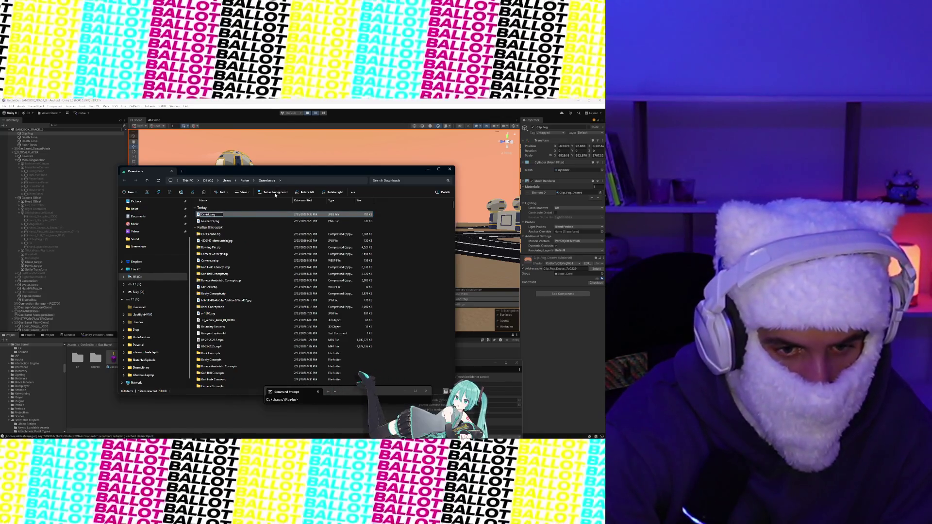
key(Return)
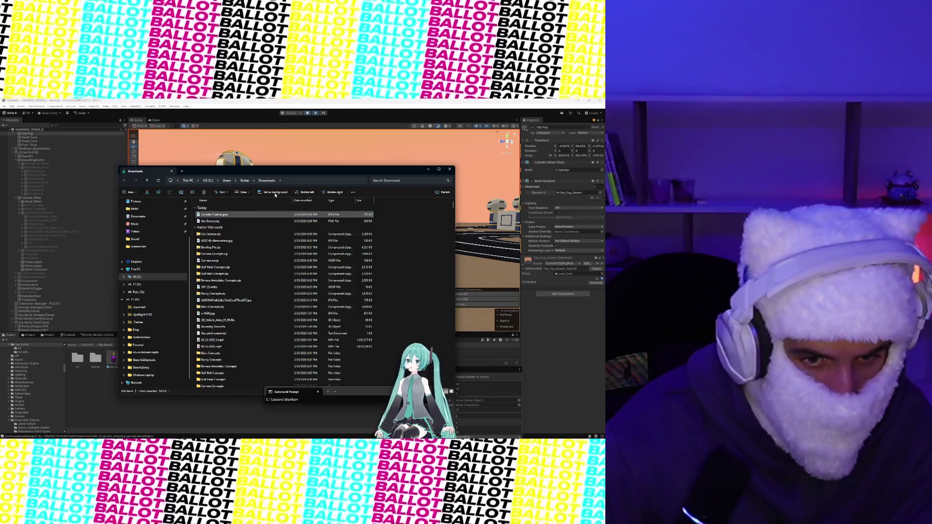
mouse_move(278, 175)
mouse_down()
mouse_move(0, 196)
mouse_move(0, 168)
mouse_up()
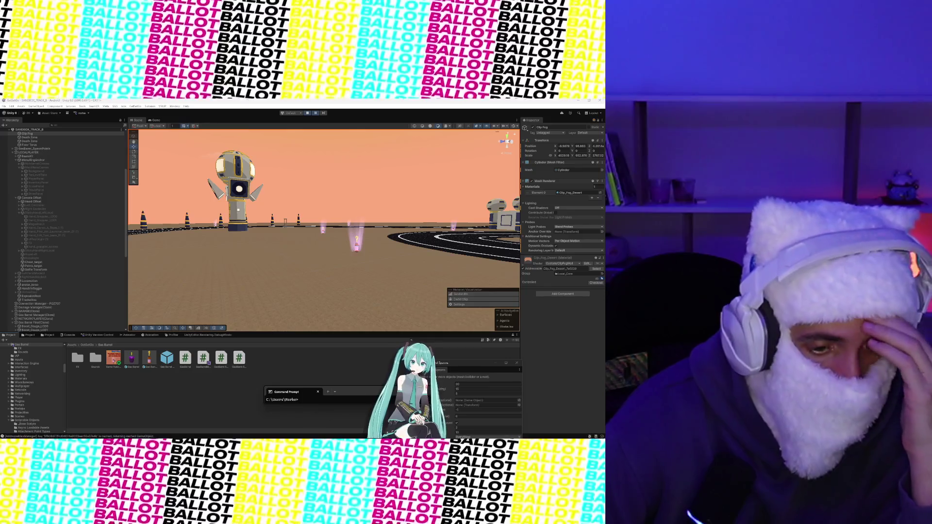
- Select the Barrel Tutorial texture in the Gas Barrel folder and dismiss its context menu
click(111, 359)
right_click(109, 362)
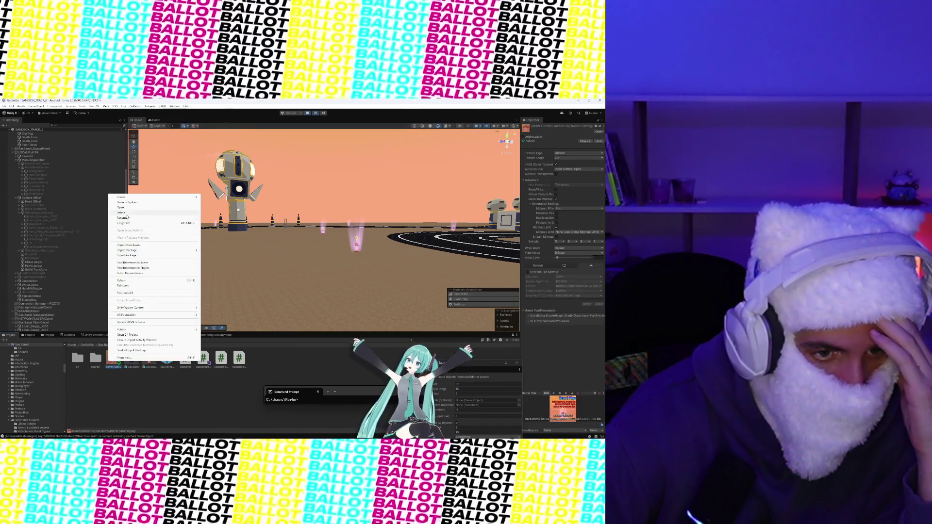
key(Escape)
mouse_move(212, 432)
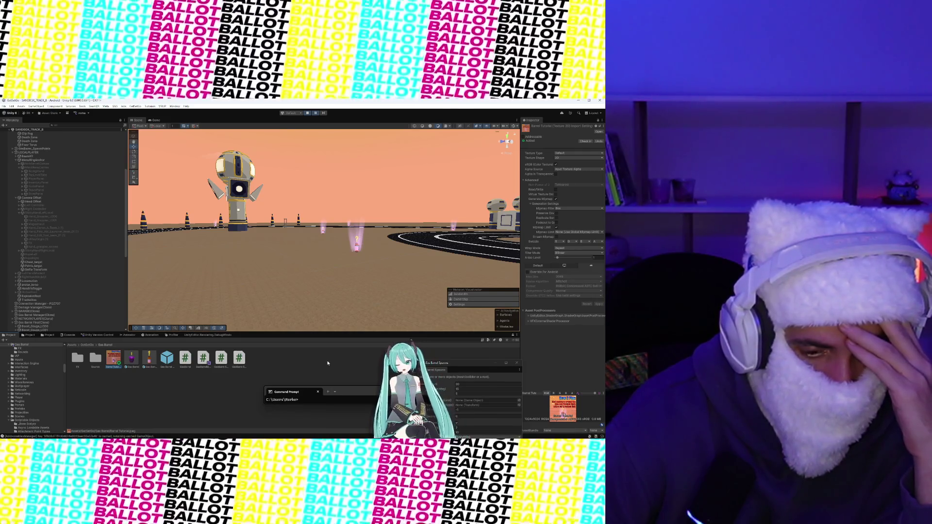
mouse_move(299, 435)
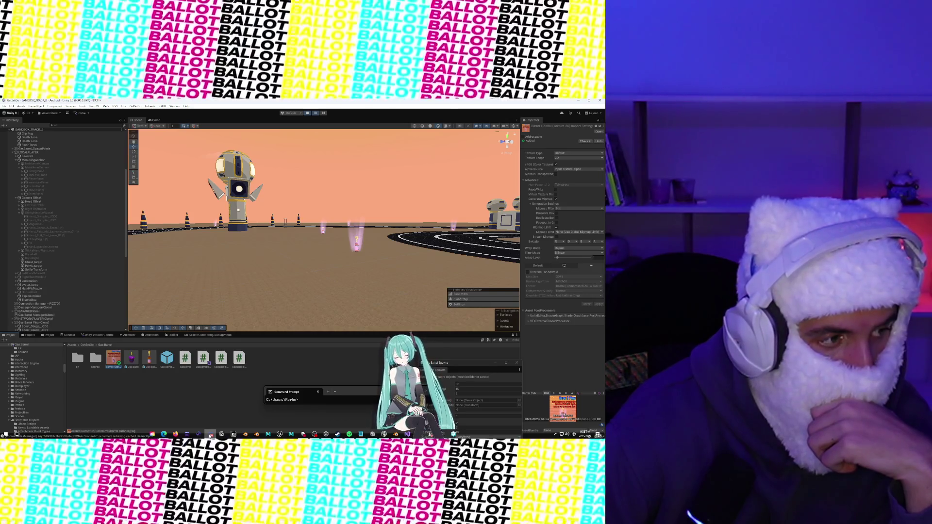
- Delete the selected Barrel Tutorial texture asset and confirm the deletion
key(Delete)
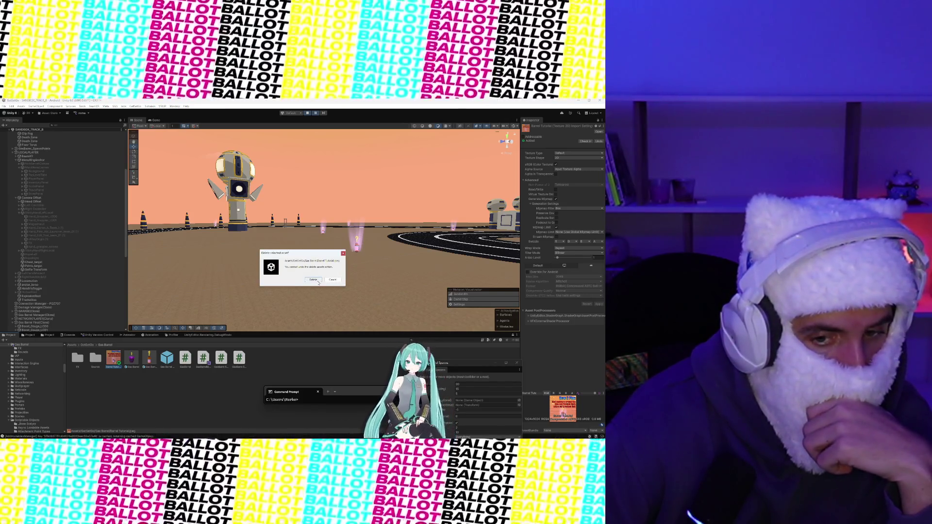
key(Return)
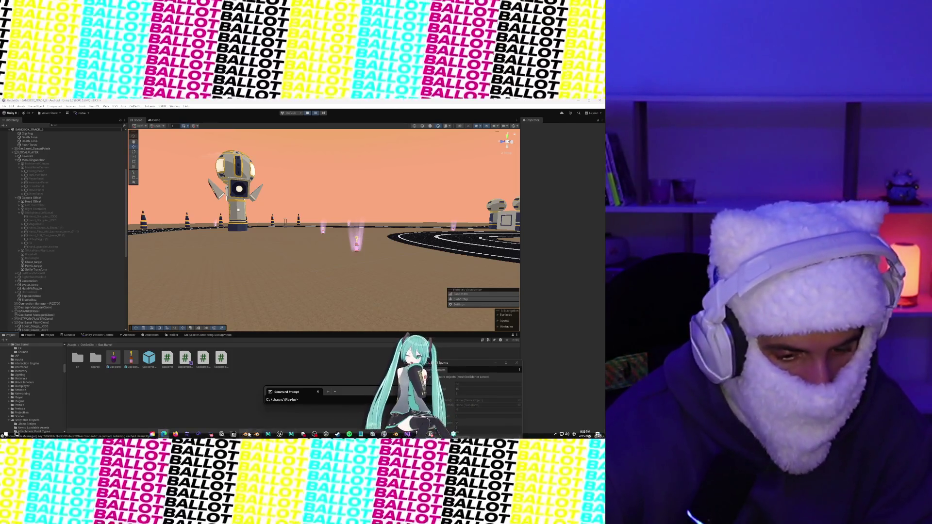
- Delete the old Barrel Tutorial.jpg from the Downloads folder
click(186, 434)
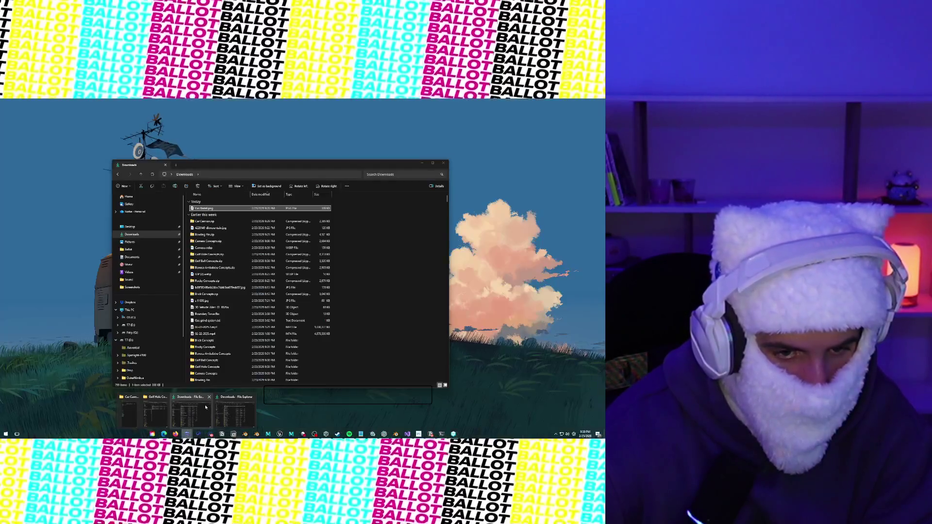
click(218, 215)
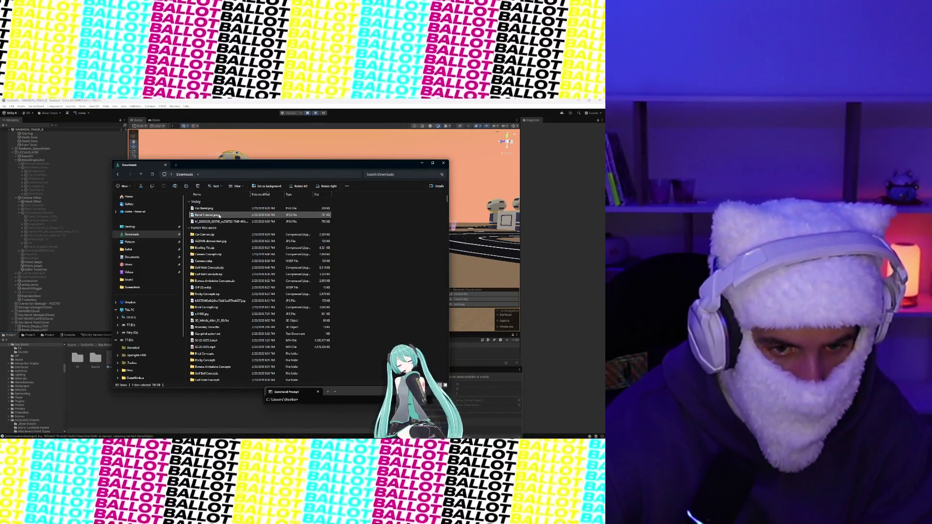
right_click(220, 216)
click(287, 195)
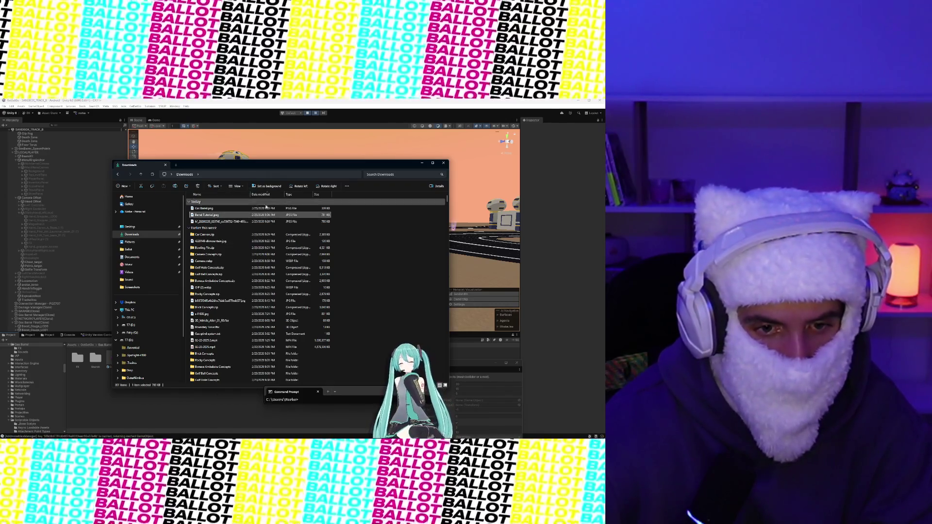
- Rename the newer barrel image to 'Barrel Tutorial.jpeg' and select it
click(217, 216)
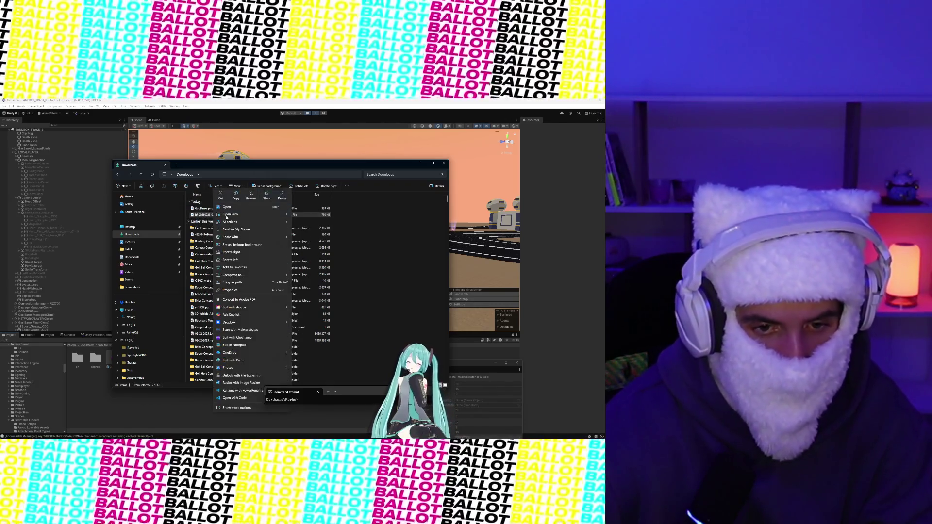
text(Barrel Tutorial.jpeg)
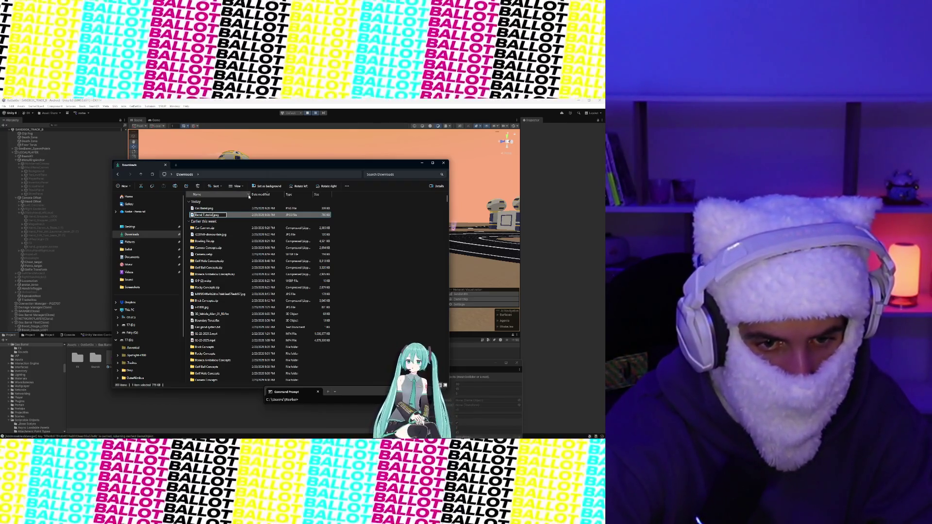
key(Return)
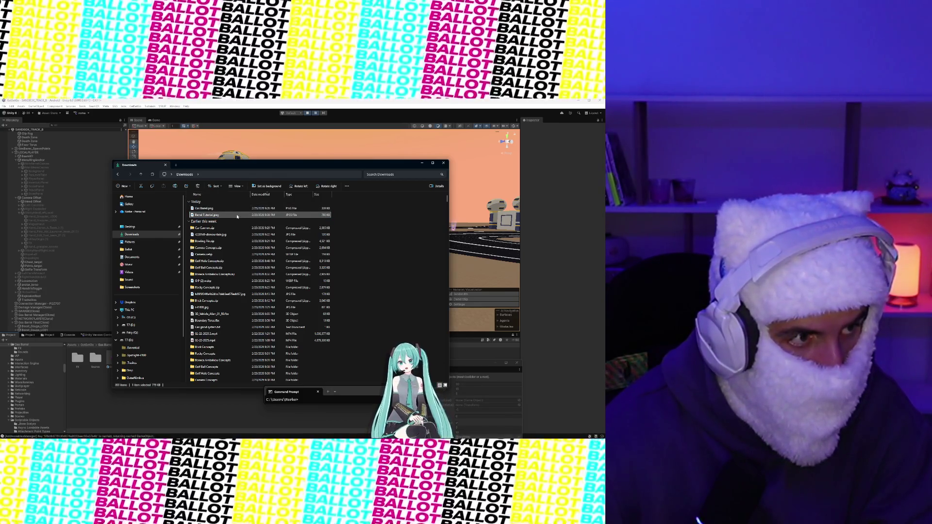
click(238, 223)
click(235, 216)
- Import Barrel Tutorial.jpeg into Gas Barrel as a Sprite (2D and UI) with an Android override
mouse_move(231, 216)
mouse_down()
mouse_move(148, 305)
mouse_move(107, 419)
mouse_up()
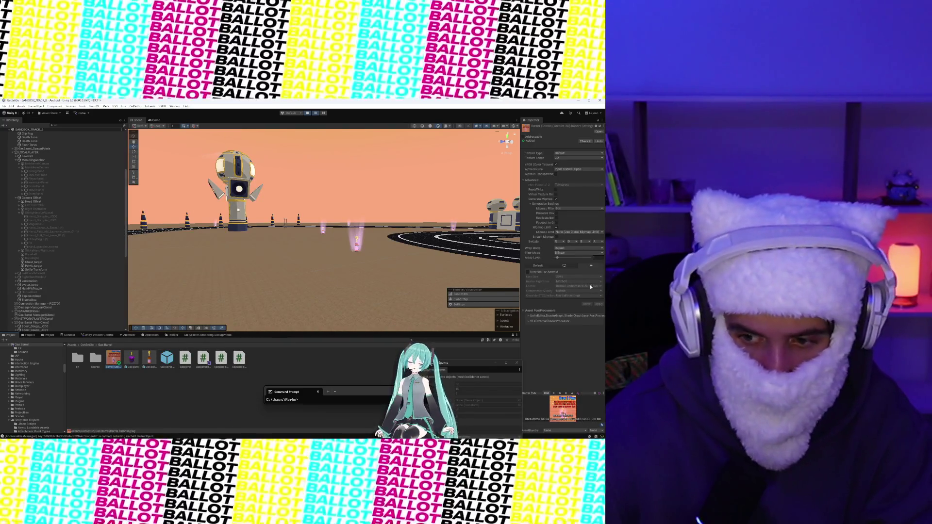
click(527, 272)
click(580, 154)
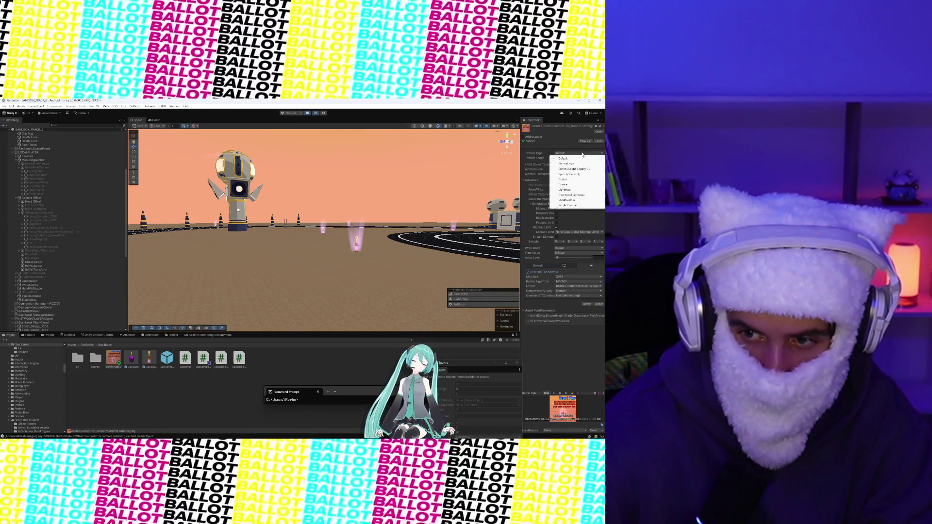
click(570, 174)
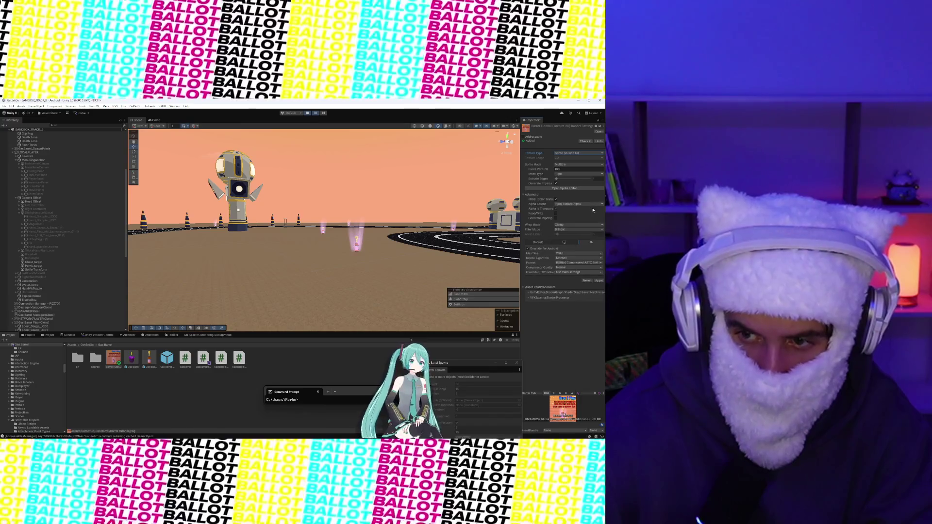
- Set the Android override to 512 max size and ASTC 6x6 compression, then apply
click(575, 253)
click(567, 280)
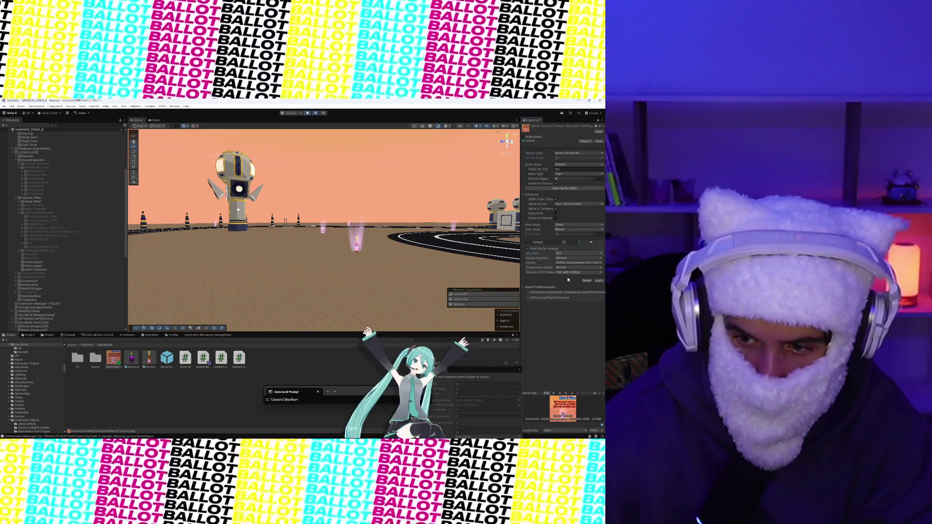
click(584, 264)
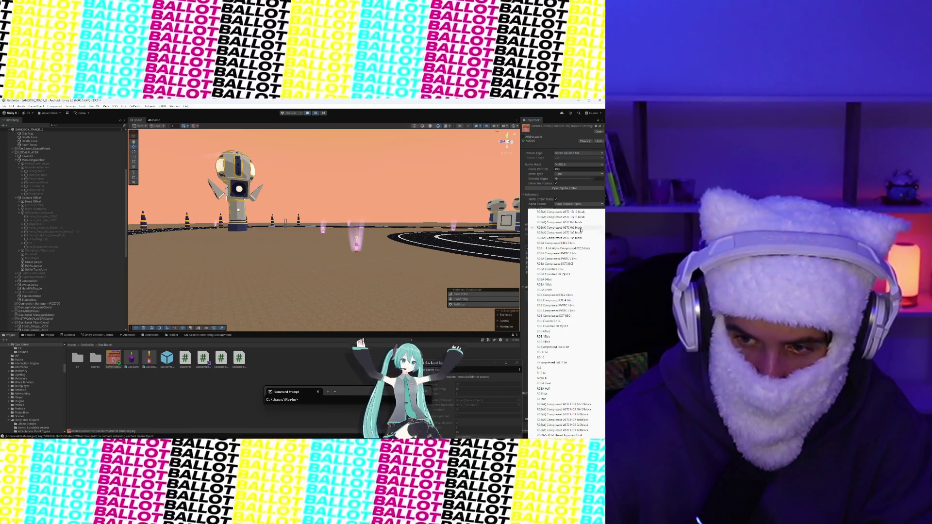
click(559, 229)
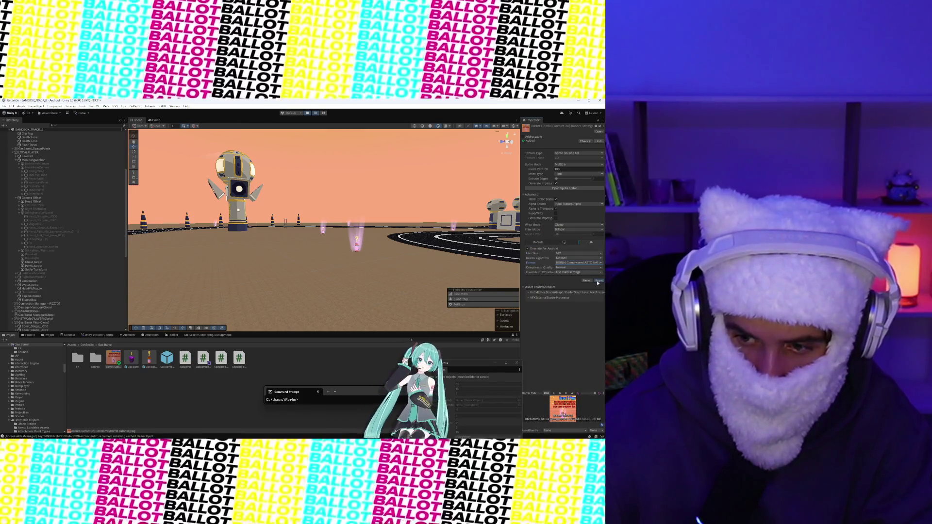
click(598, 282)
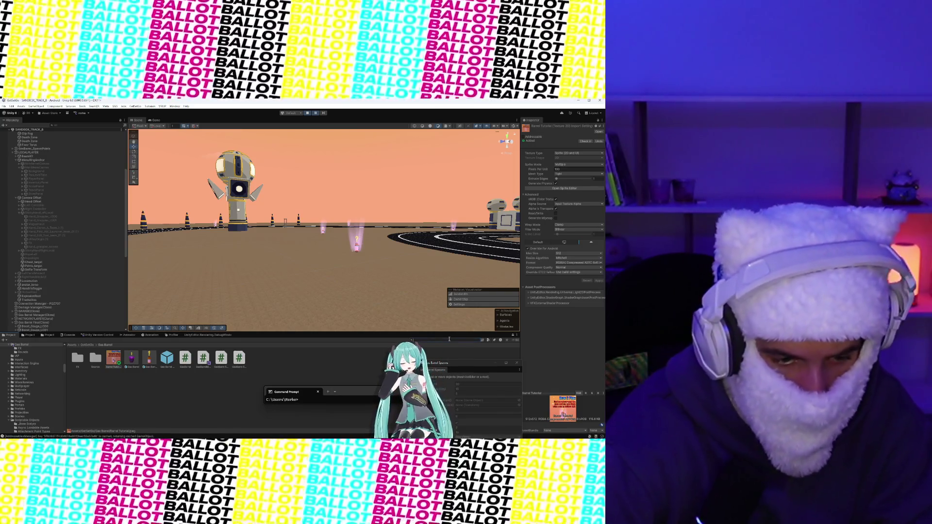
click(449, 339)
- Search project assets for 'Tutorial', inspect the campawning_tutorial texture, then clear the search
text(Tutorial)
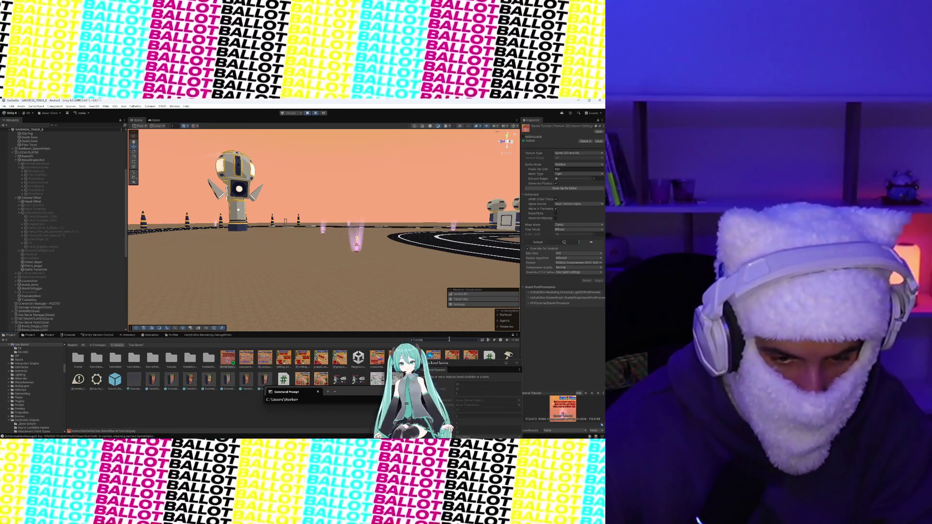
click(243, 364)
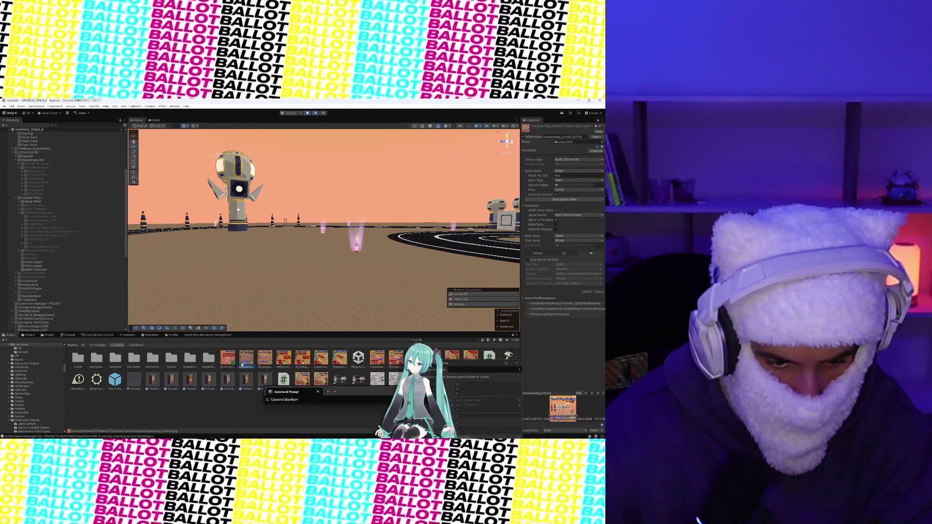
click(478, 341)
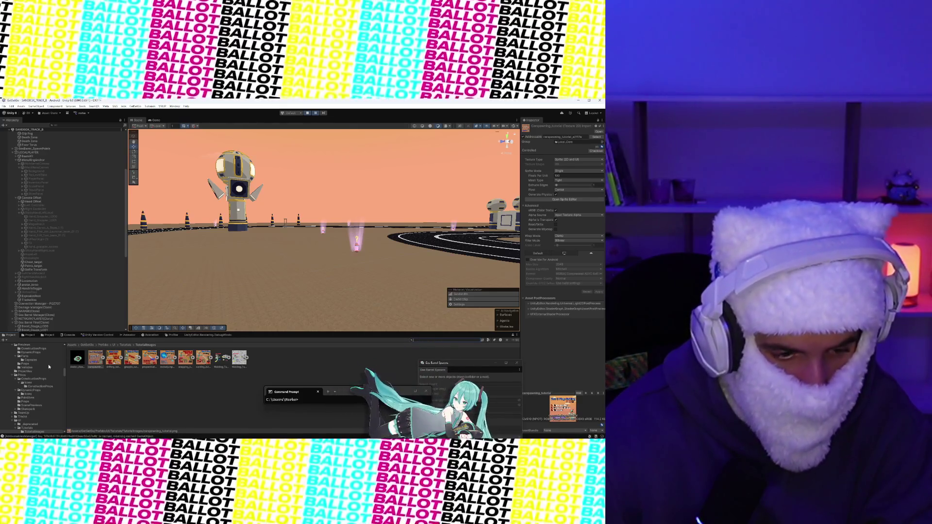
scroll(38, 380, up, 5)
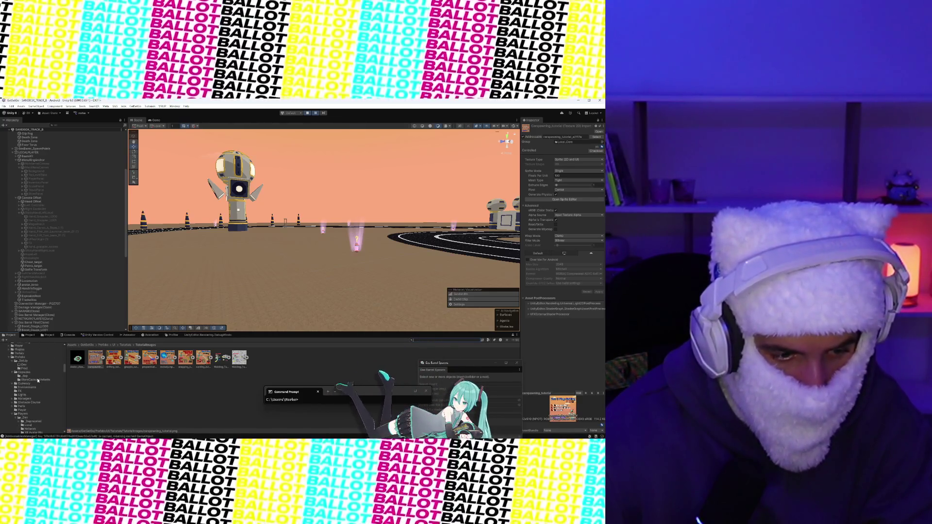
scroll(20, 411, down, 4)
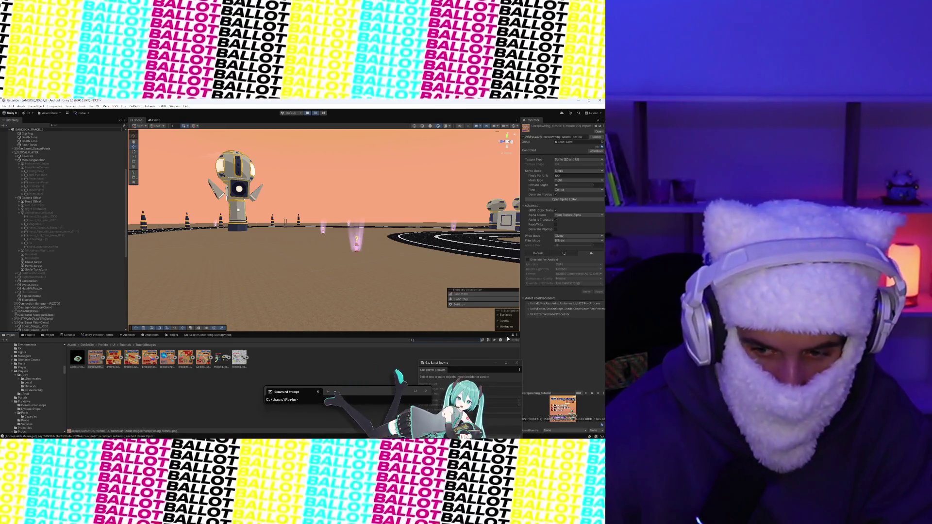
- In TutorialImages, compare the Barrel Tutorial, campspawning and drifting_tutorial import settings
click(30, 335)
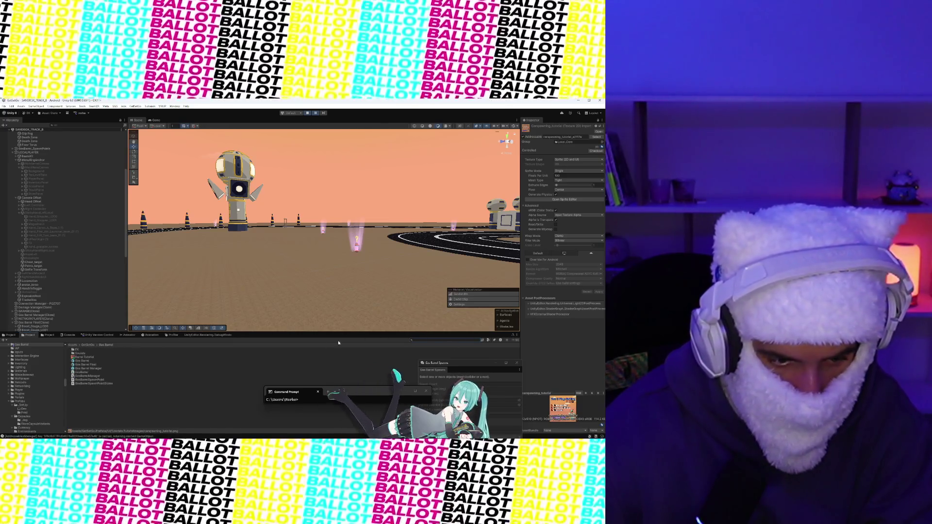
click(10, 335)
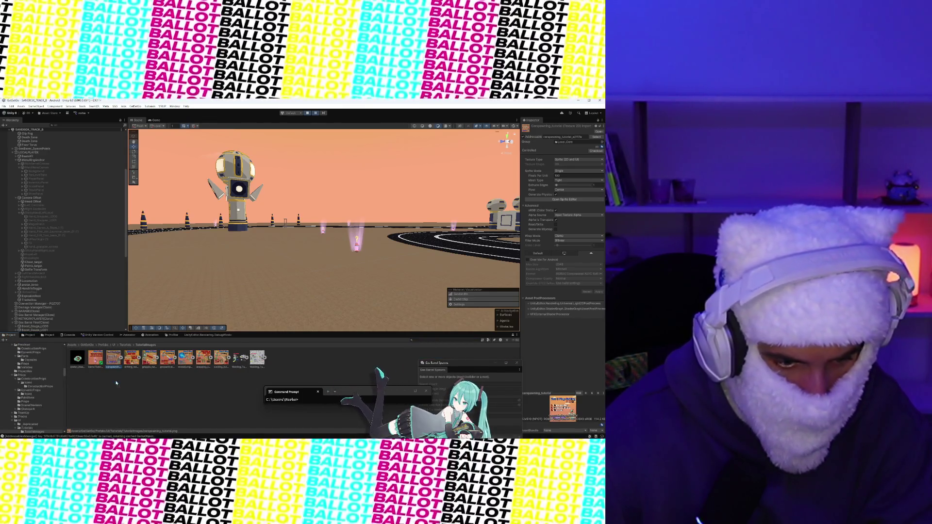
click(96, 360)
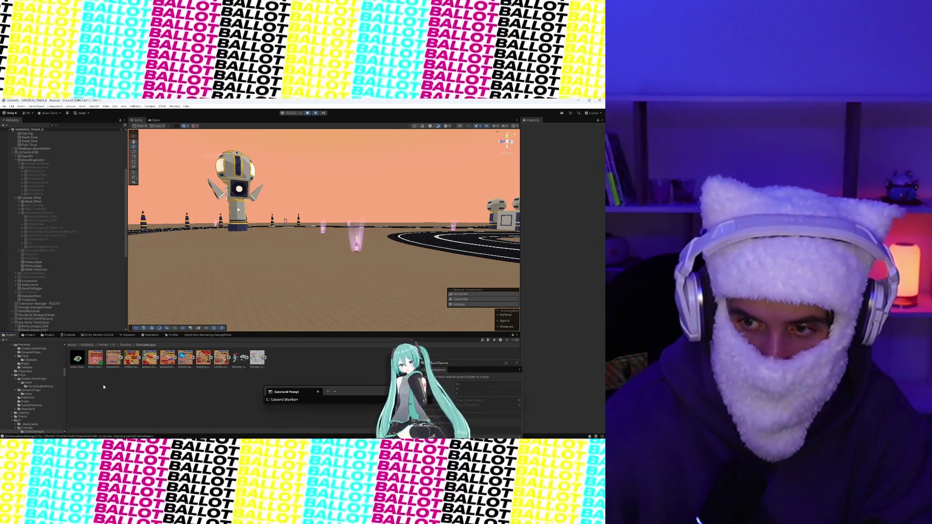
click(112, 361)
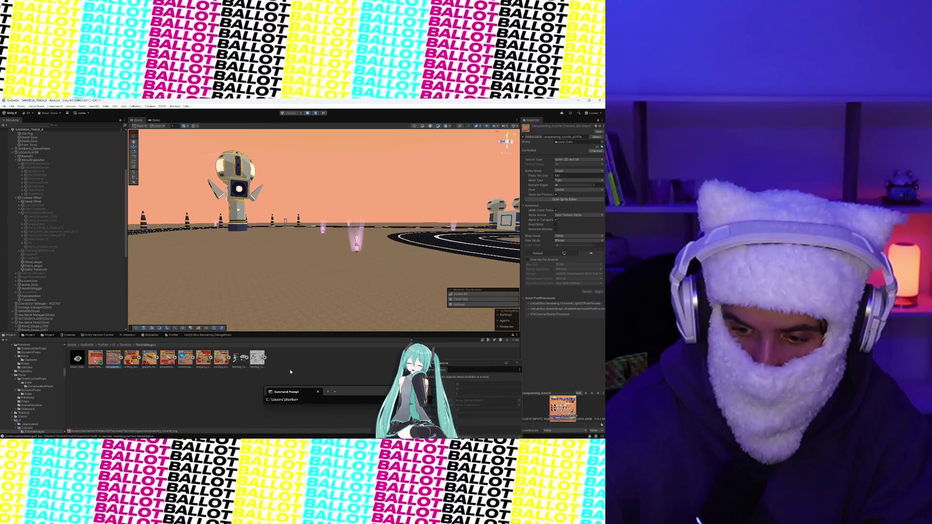
drag(481, 366, 434, 360)
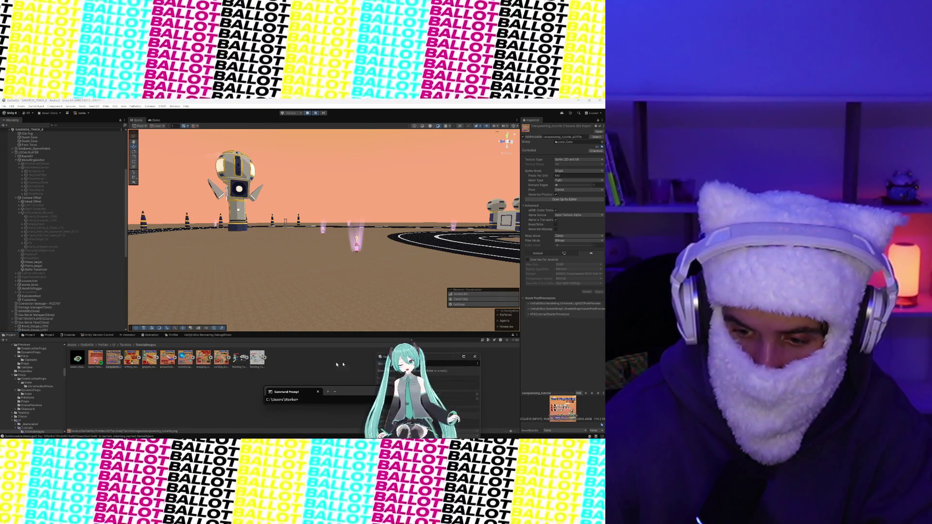
click(130, 361)
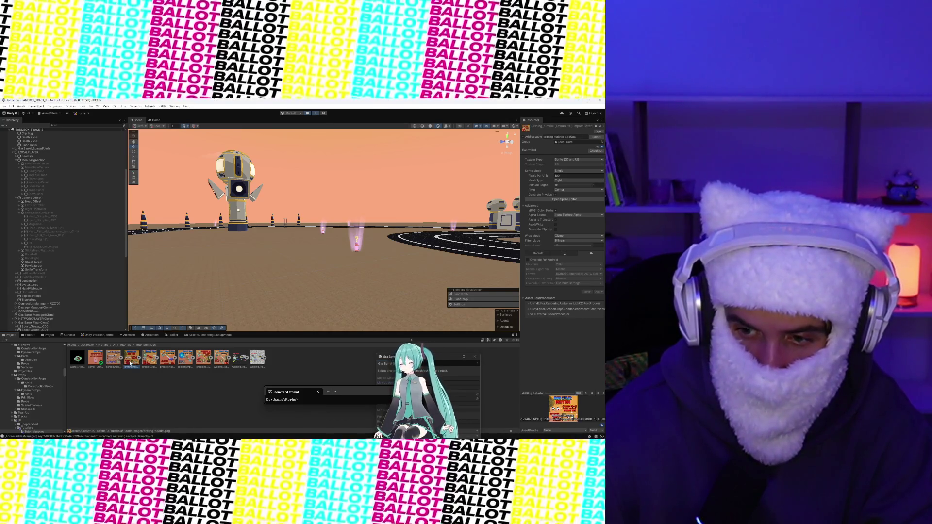
- Compare the Barrel Tutorial and campspawning tutorial image settings, ending with Barrel Tutorial selected
click(92, 363)
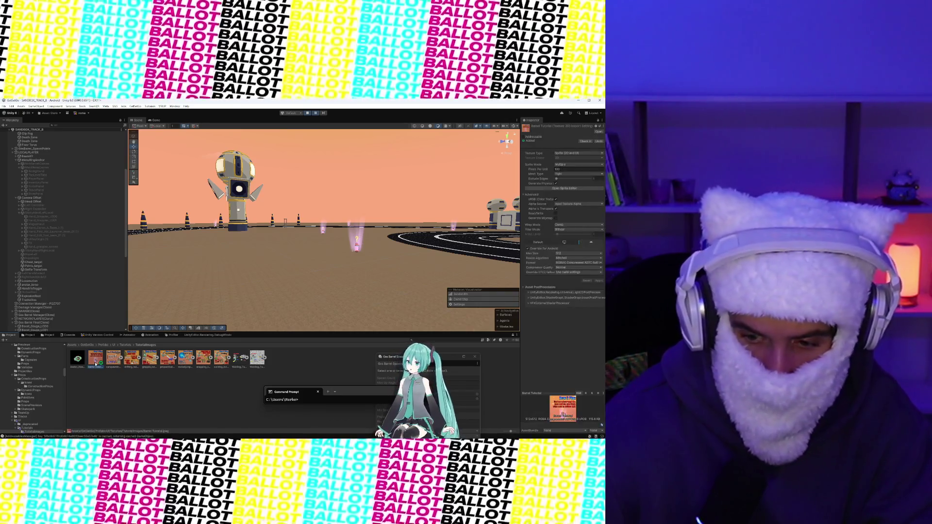
click(111, 361)
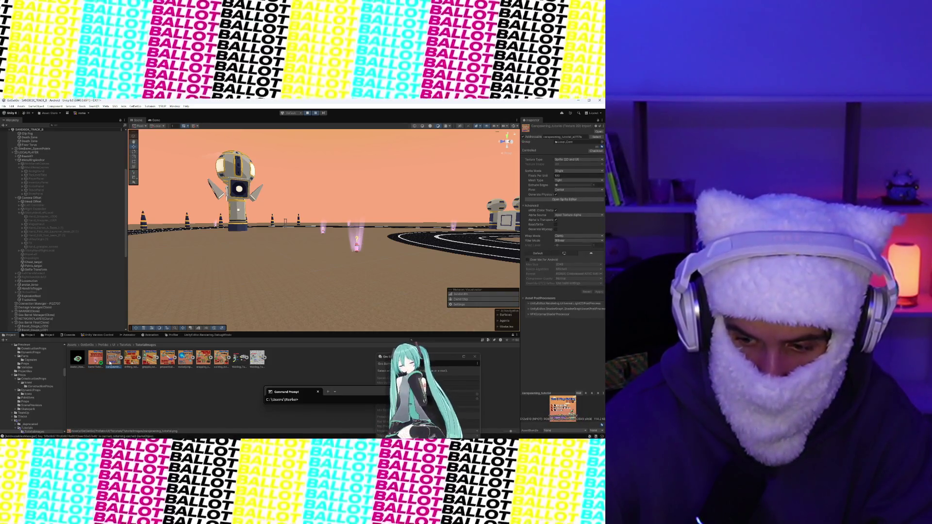
click(95, 363)
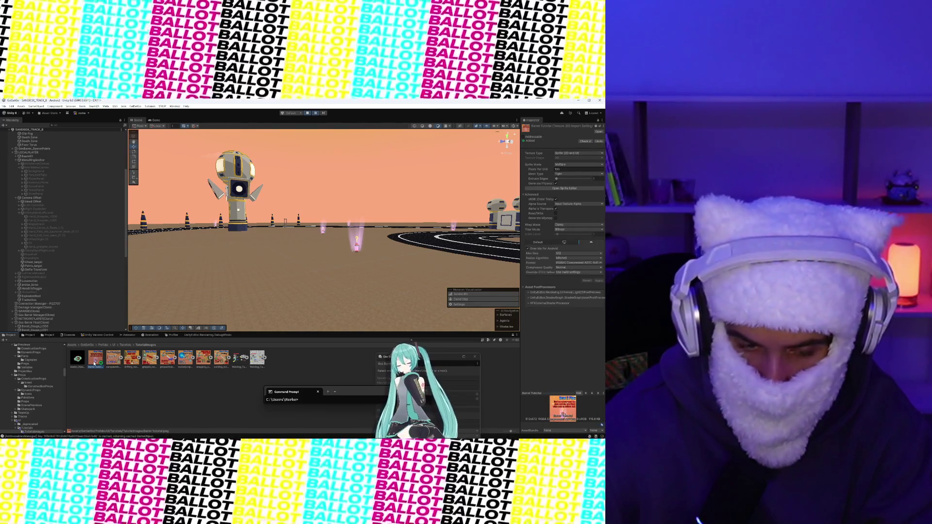
click(110, 365)
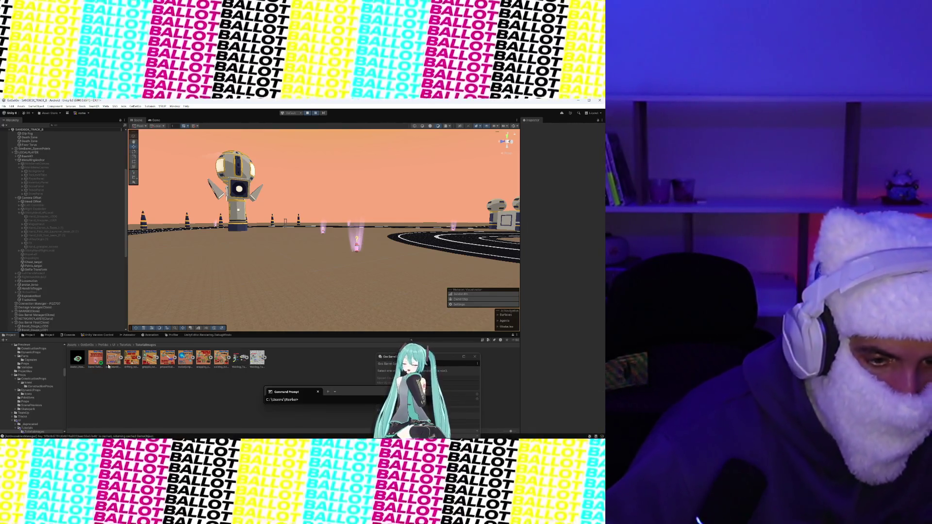
click(99, 361)
drag(99, 362, 100, 363)
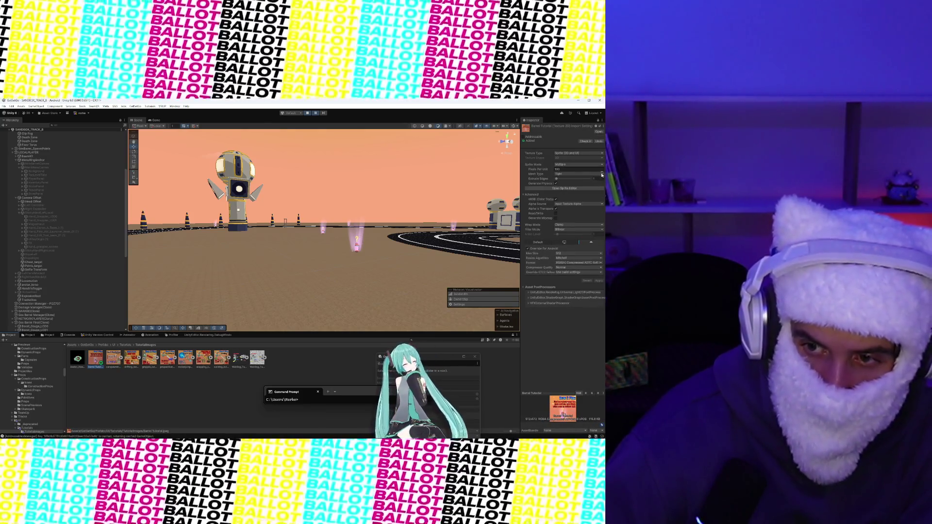
- Set Barrel Tutorial's Sprite Mode to Single, apply, and show version control pending changes
click(585, 165)
click(570, 171)
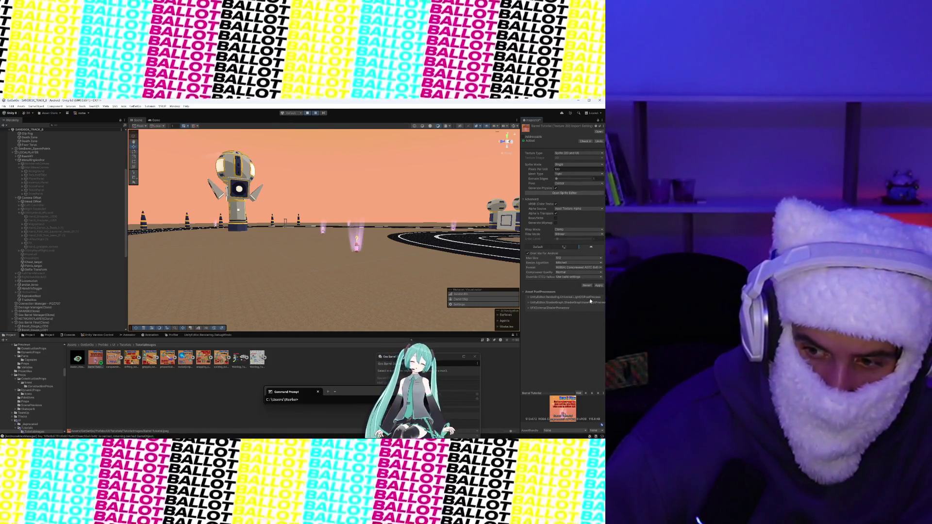
click(599, 285)
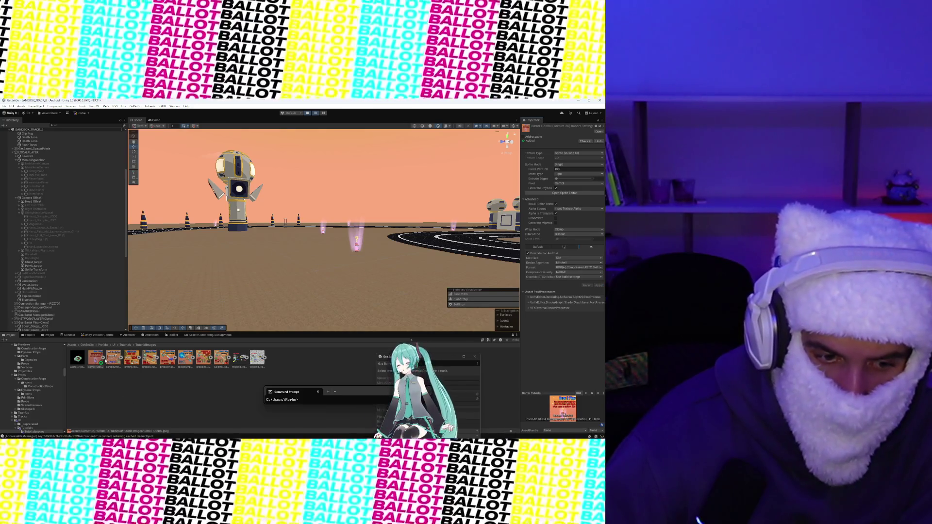
click(97, 335)
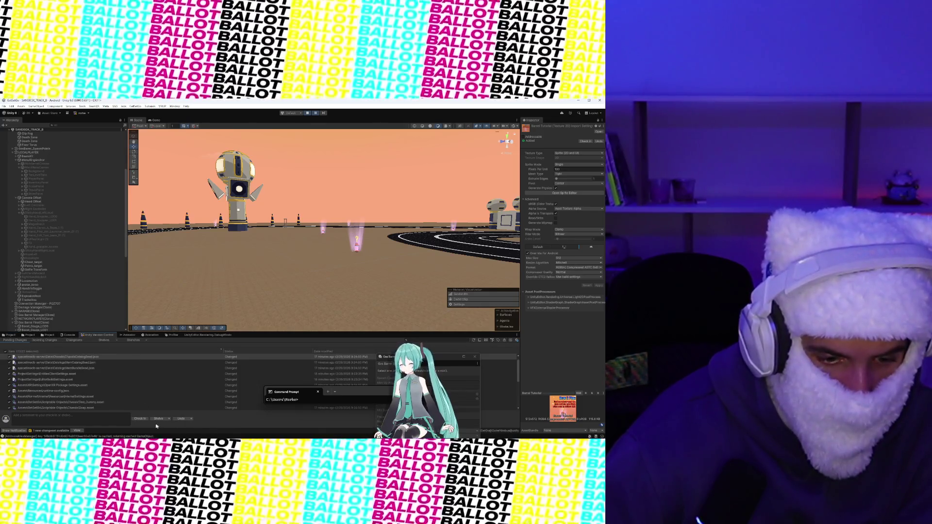
- Check in the pending changes, then select the incoming Gas Barrel change
click(143, 419)
click(76, 431)
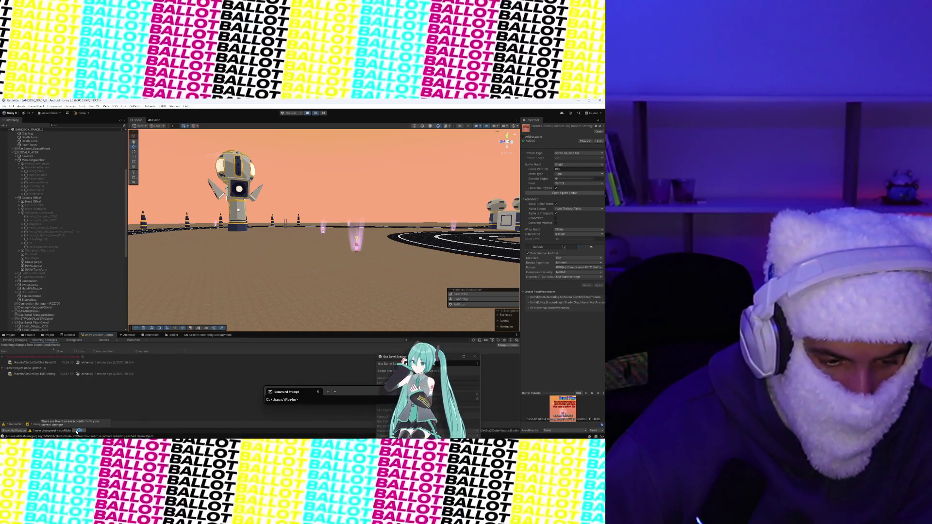
click(50, 362)
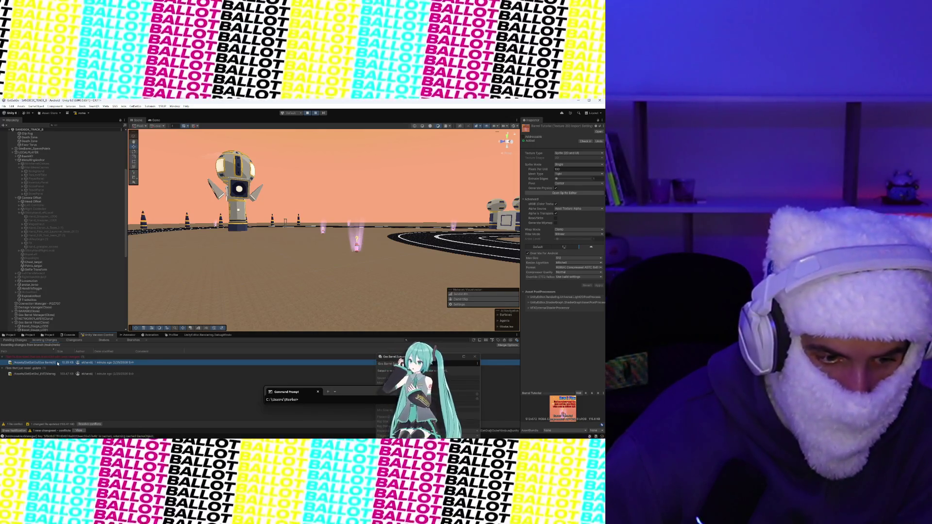
- Merge the incoming Gas Barrel server changes into the project
right_click(58, 363)
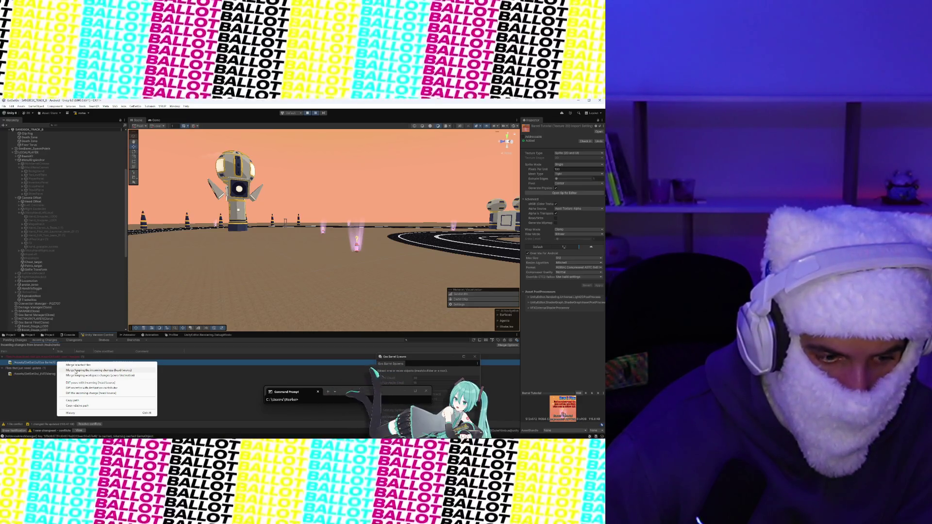
click(76, 371)
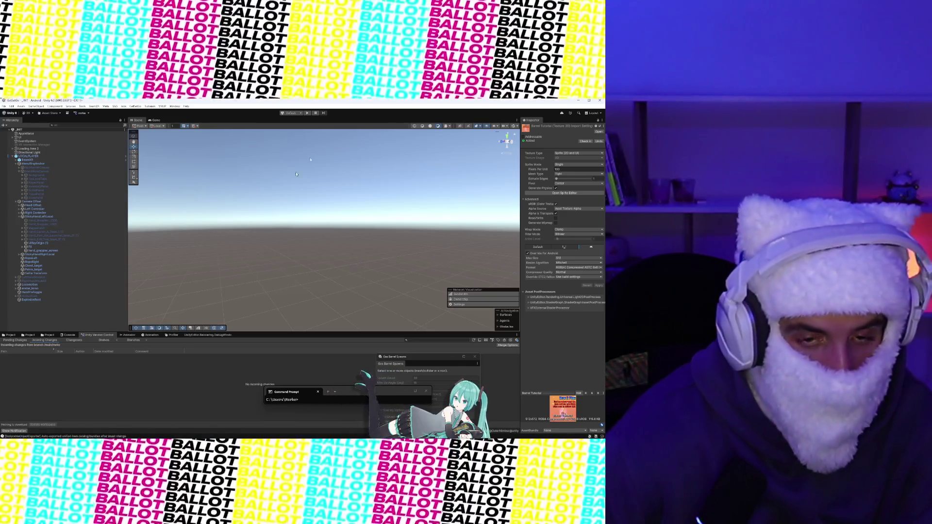
- Enter Play mode with Ctrl+P to test the desert track with its arch portals
key(ctrl+p)
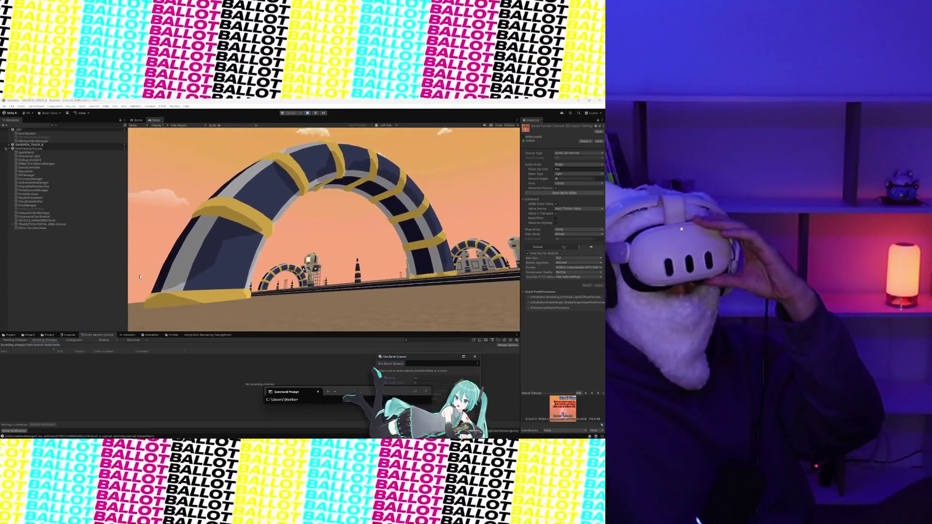
- Expand SANDBOX_TRACK_B in the Hierarchy to reveal its child objects
click(9, 145)
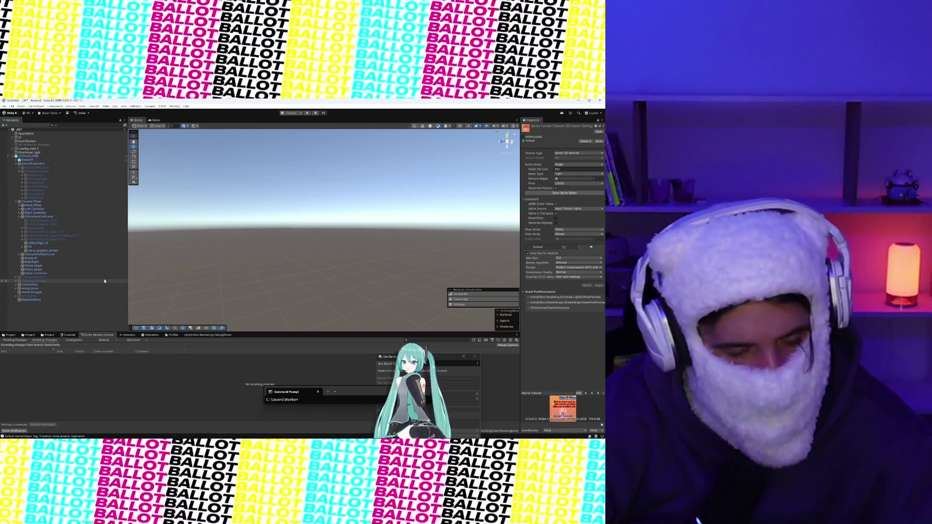
- Search the project for 'GaragePortTra' and open the Portal_Transporter prefab in Prefab Mode
click(9, 335)
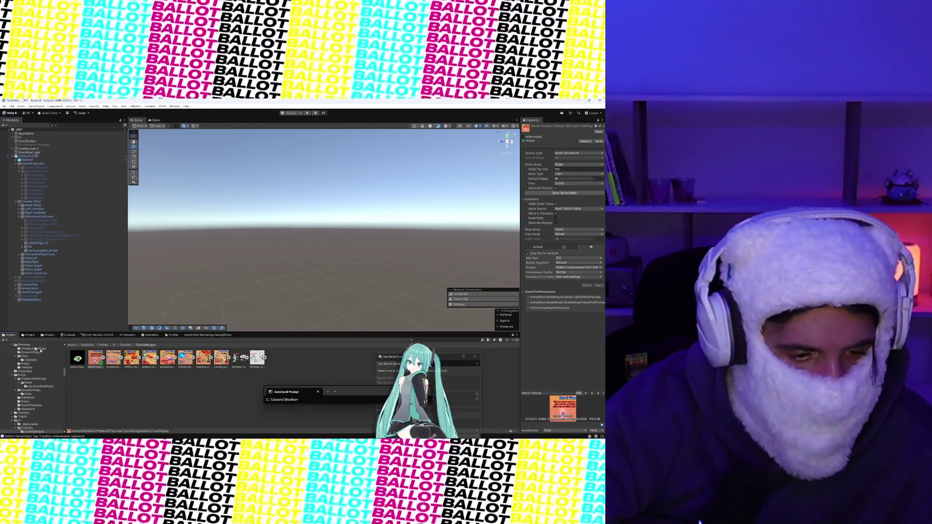
click(103, 358)
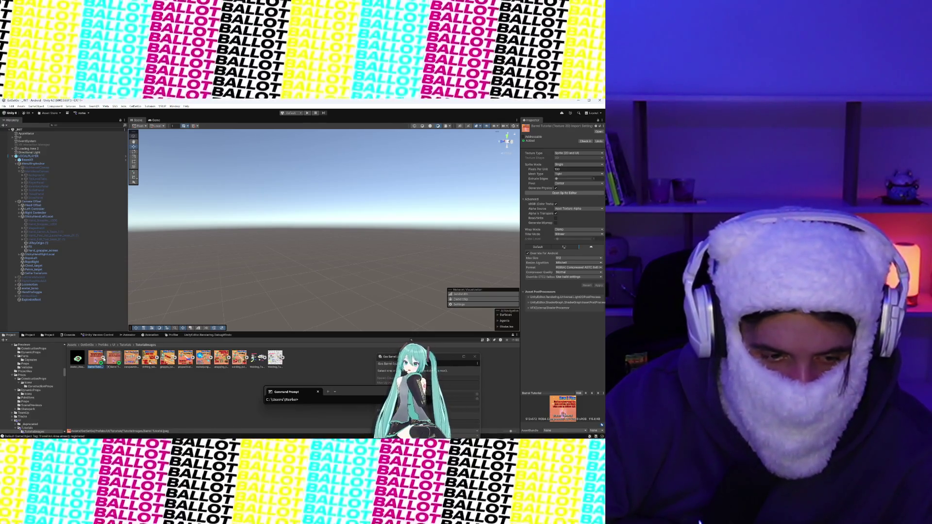
click(30, 335)
click(438, 339)
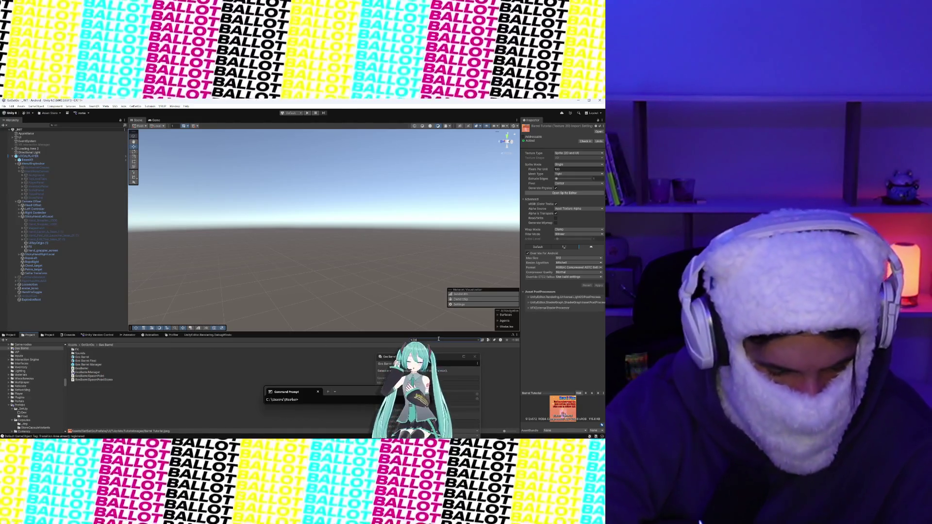
text(Garage)
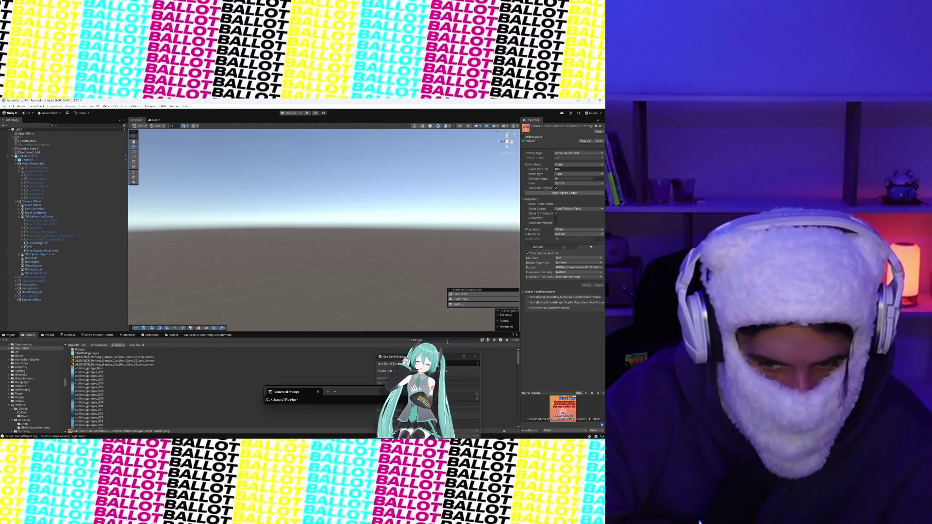
text(Port)
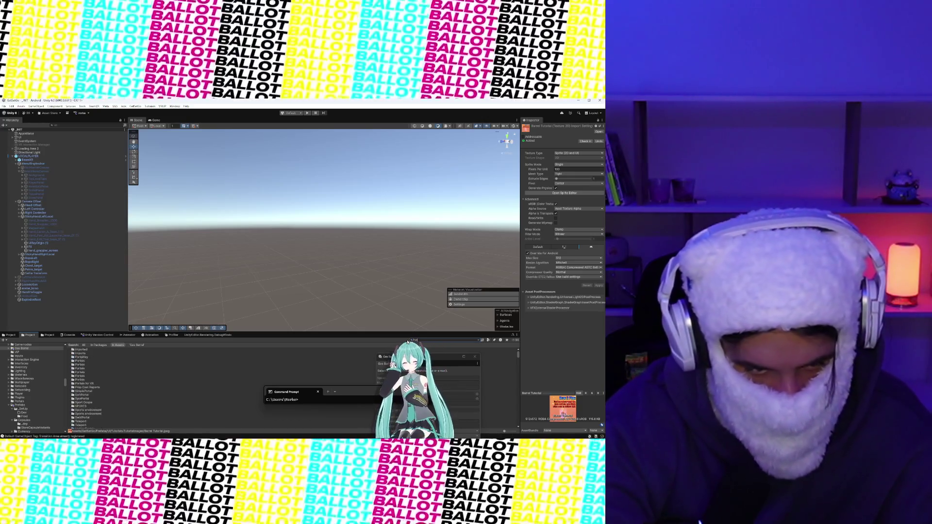
text(al Tra)
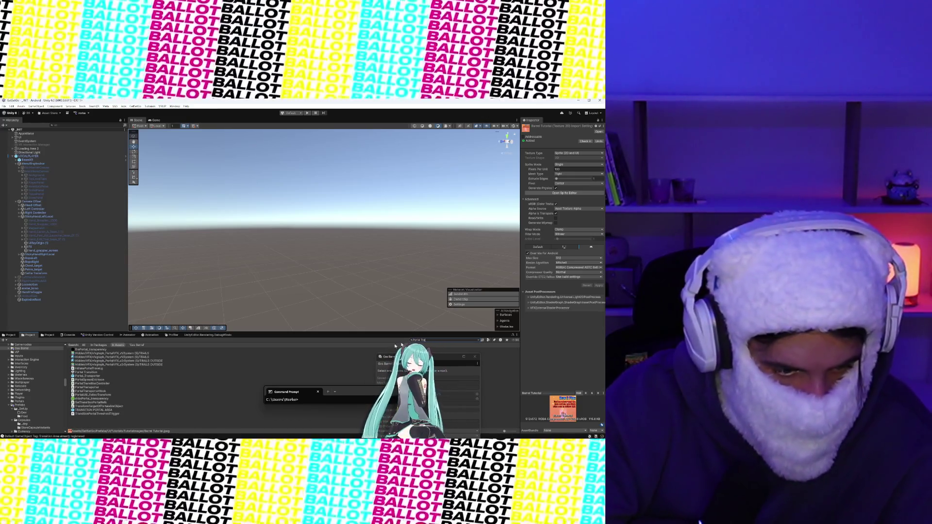
click(102, 377)
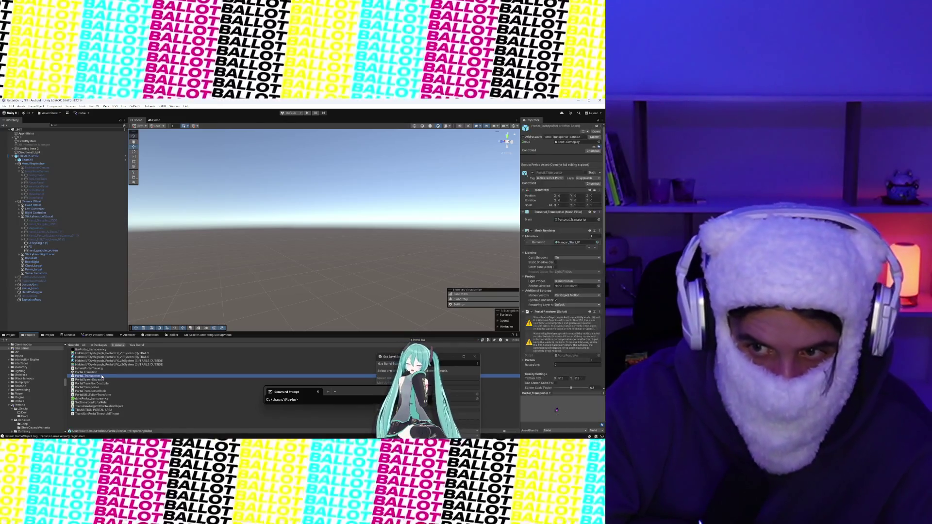
double_click(102, 376)
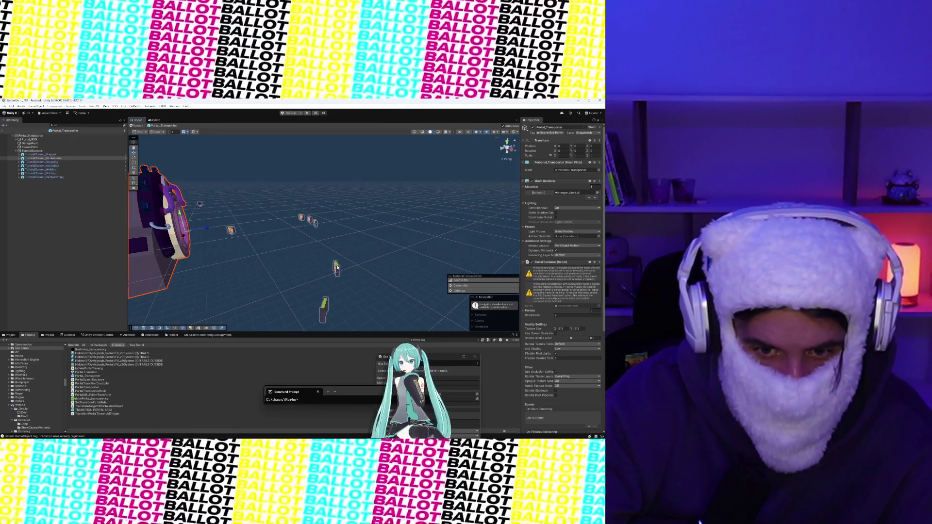
- Duplicate TutorialScreen_RocketJump, then delete the unwanted duplicate
click(341, 267)
key(f)
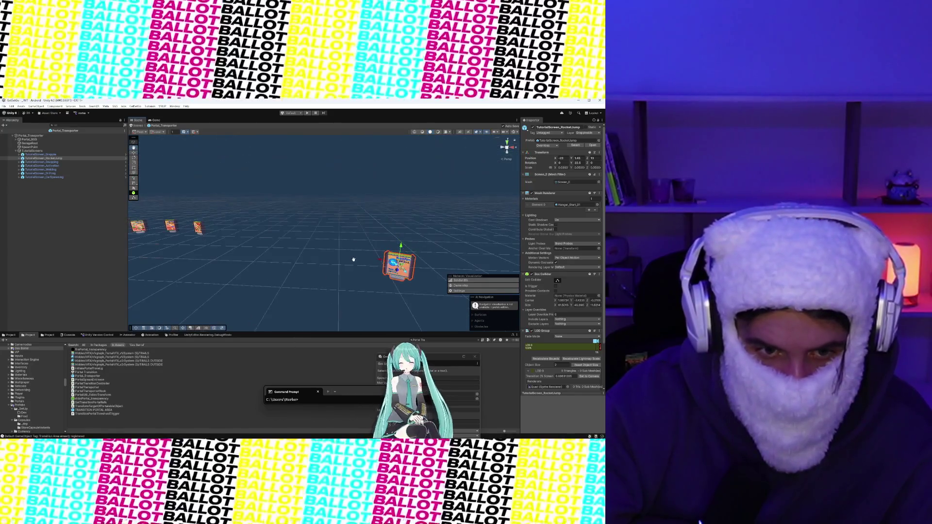
key(ctrl+d)
mouse_move(400, 265)
mouse_down()
mouse_move(346, 253)
mouse_move(308, 278)
mouse_move(334, 272)
mouse_move(325, 278)
mouse_up()
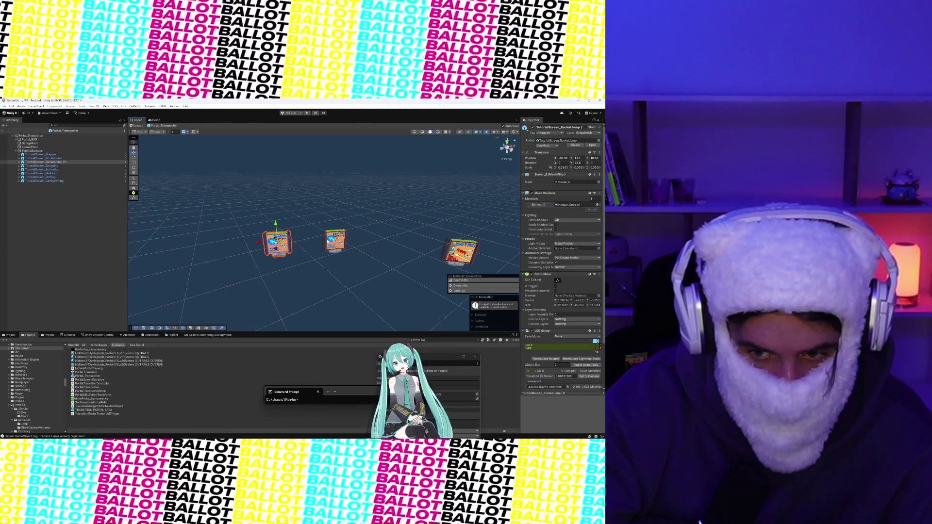
drag(323, 242, 385, 241)
right_click(385, 241)
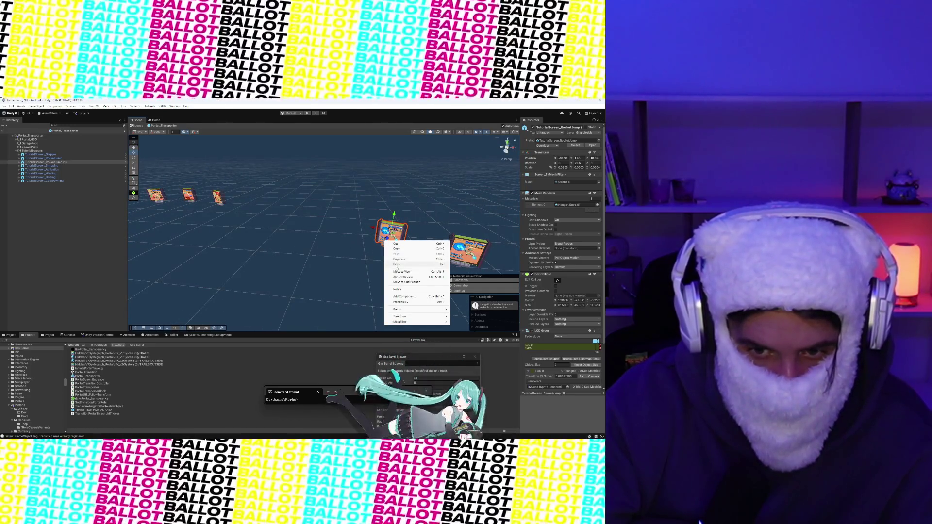
click(397, 264)
scroll(177, 254, down, 10)
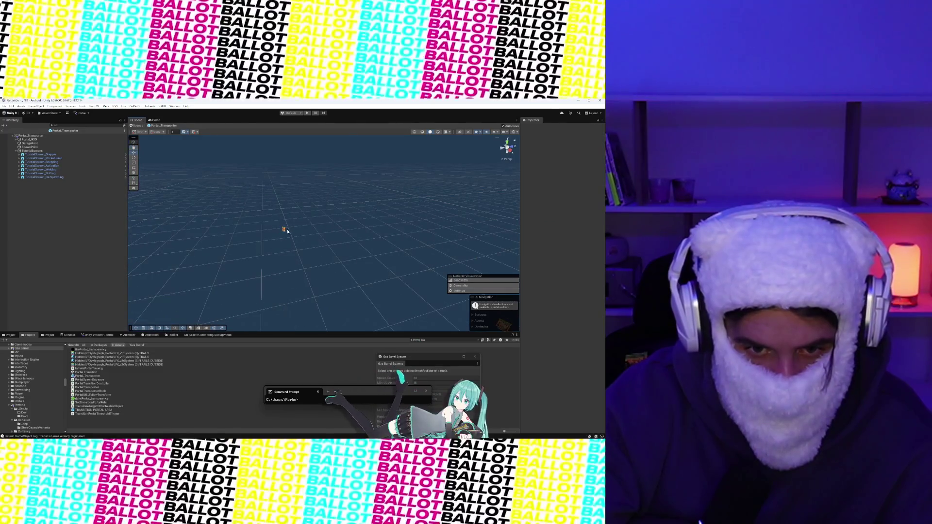
- Duplicate TutorialScreen_Drifting, move the copy right along X, and select its Quad
click(285, 230)
scroll(288, 232, up, 5)
scroll(365, 254, down, 4)
key(ctrl+d)
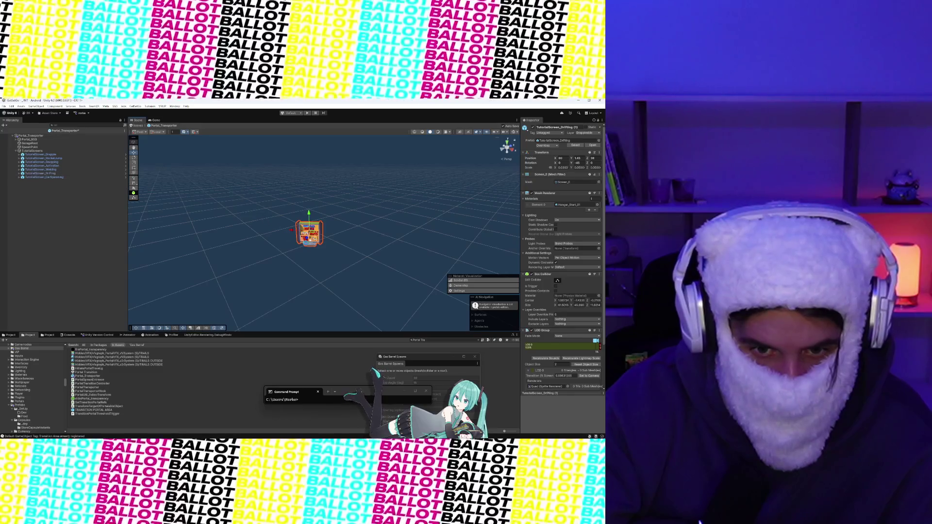
mouse_move(297, 229)
mouse_down()
mouse_move(367, 241)
mouse_move(363, 255)
mouse_move(391, 228)
mouse_up()
key(e)
scroll(362, 255, up, 5)
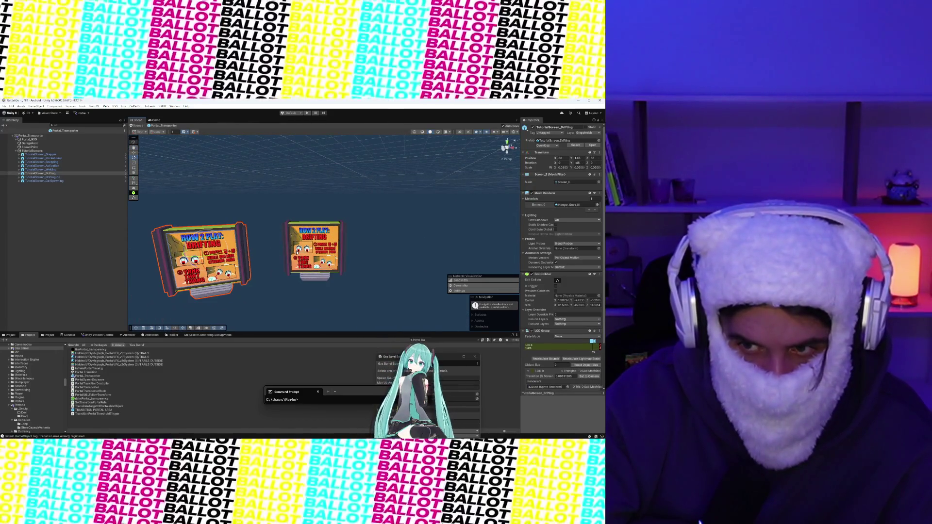
click(19, 177)
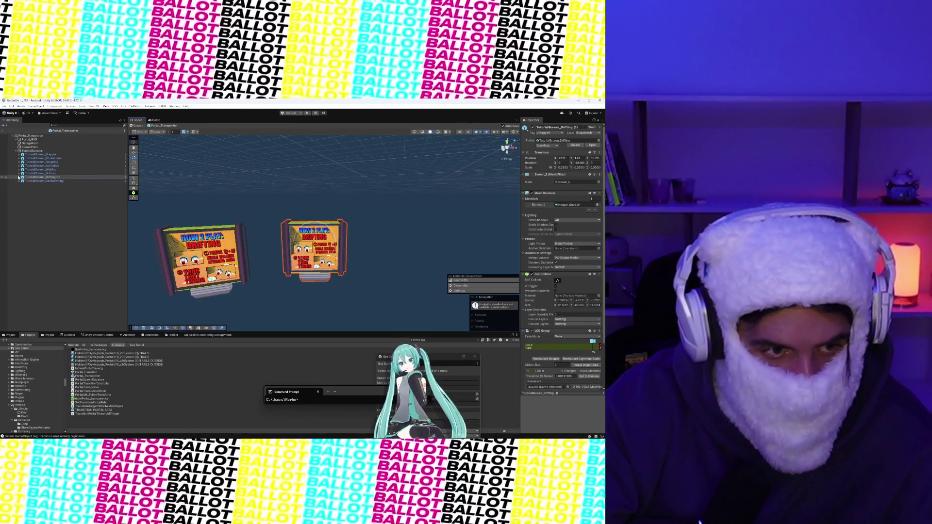
click(35, 181)
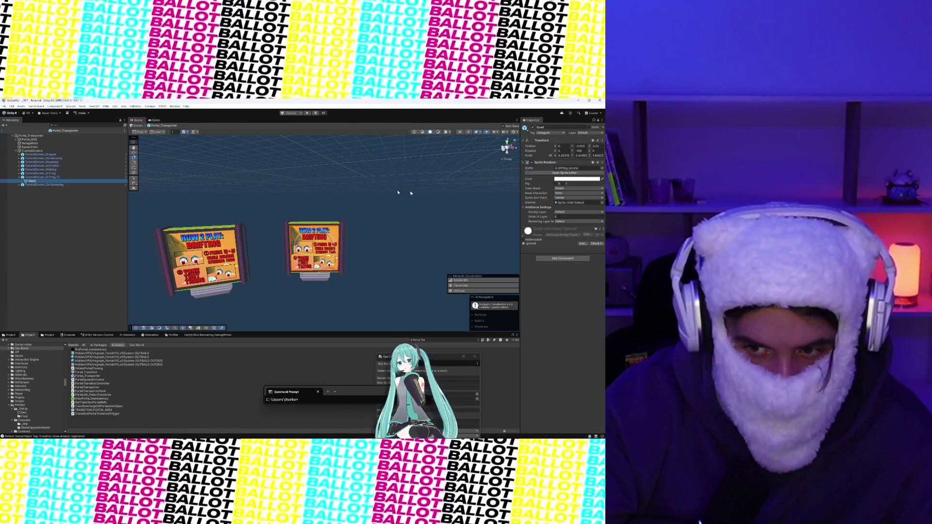
- Ping the Drifting copy's source prefab in the Tutorials folder and begin renaming the copy
click(97, 177)
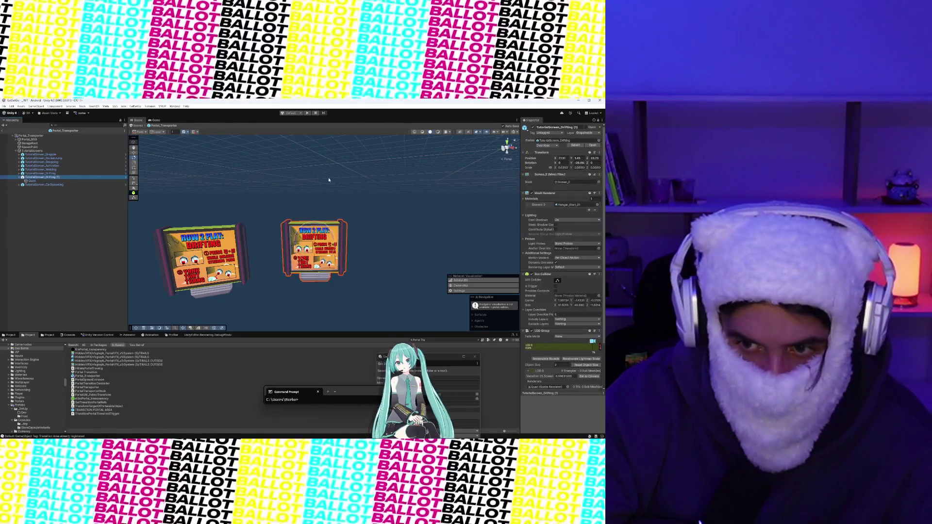
click(573, 144)
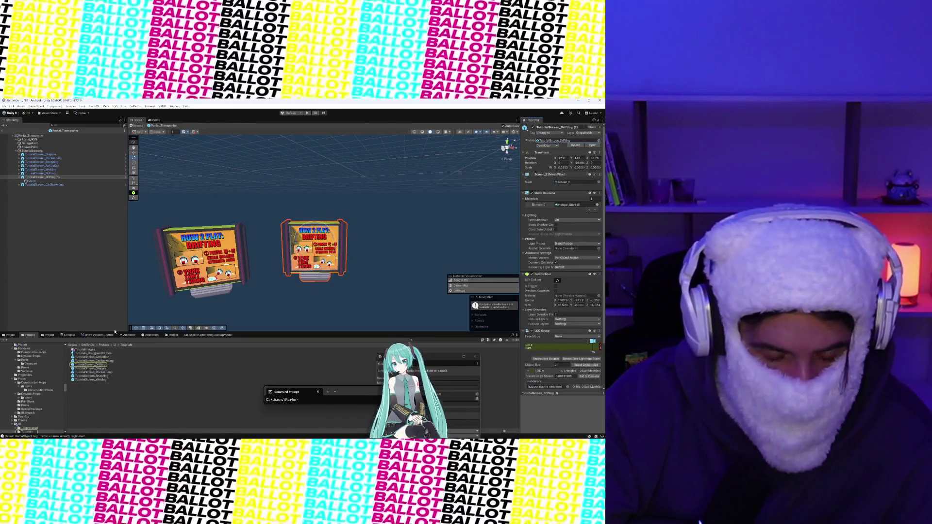
right_click(47, 176)
click(66, 183)
click(65, 177)
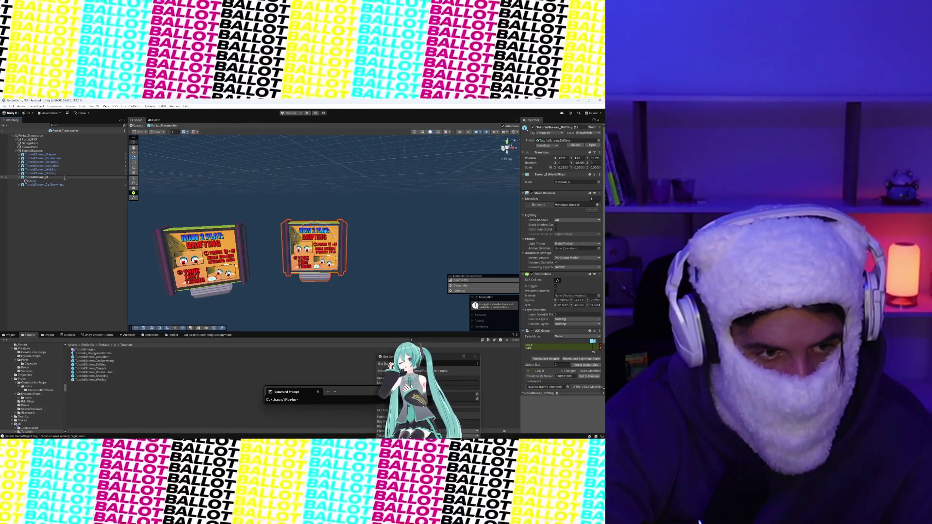
- Rename the copied screen to TutorialScreen_Gas and frame it in the Scene view
key(Return)
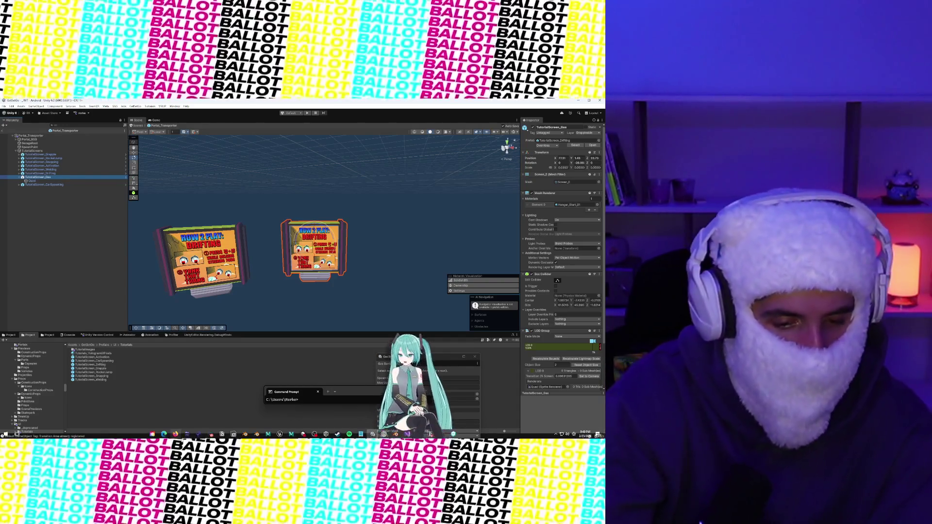
mouse_move(210, 433)
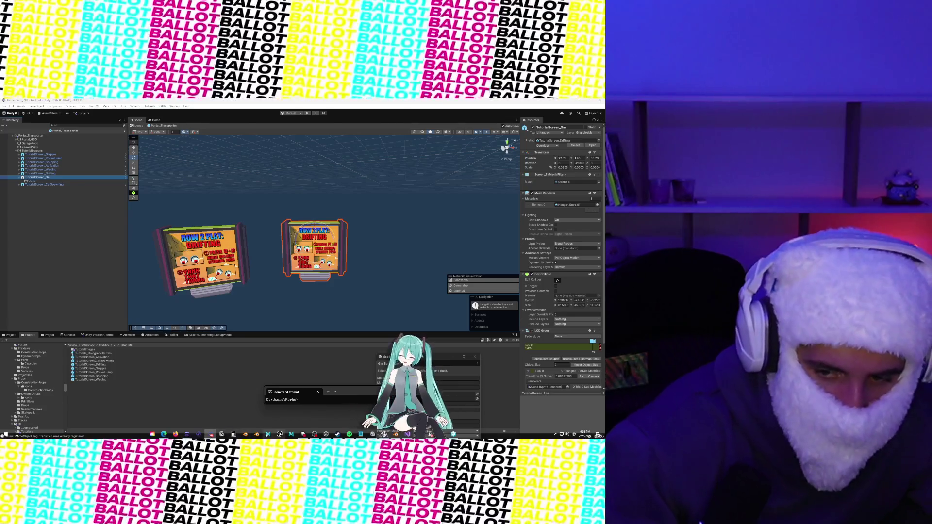
key(f)
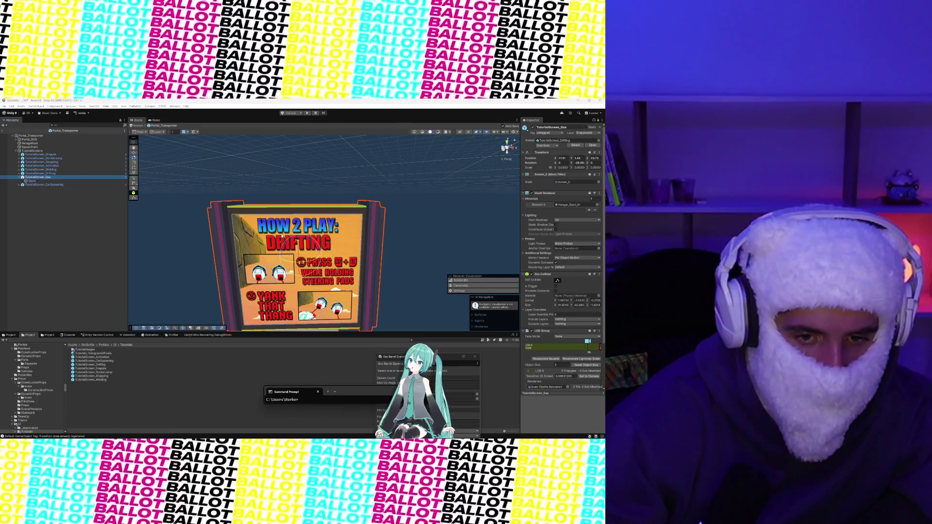
- Assign the barrel tutorial sprite, found by searching 'gas', to TutorialScreen_Gas's Quad
scroll(282, 236, down, 8)
scroll(282, 236, up, 6)
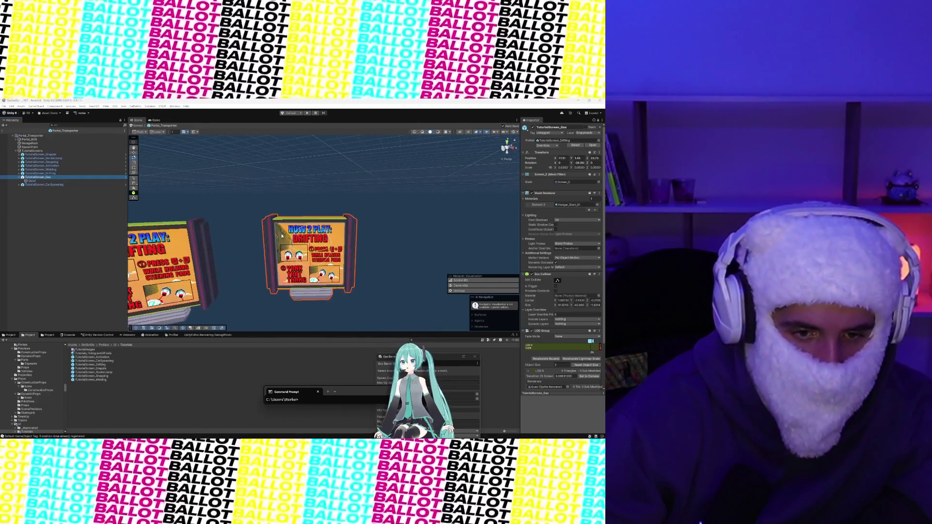
click(37, 181)
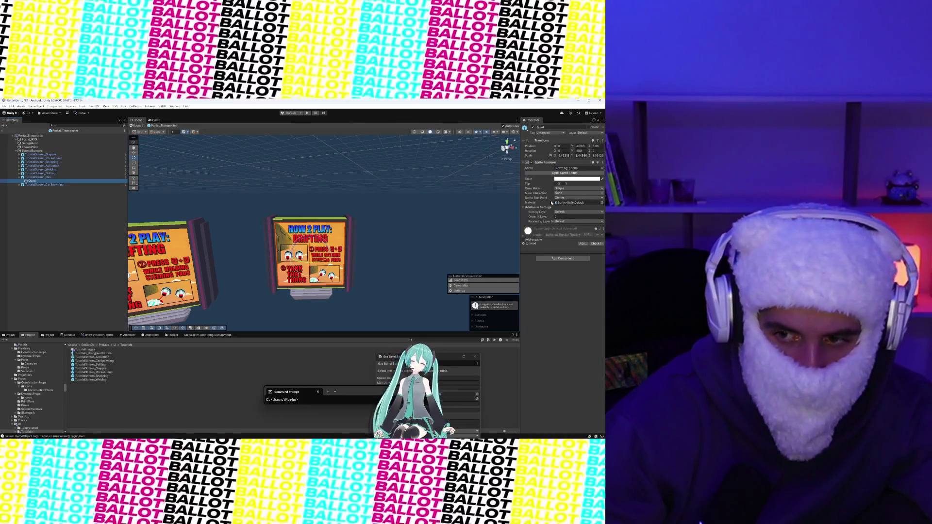
click(602, 168)
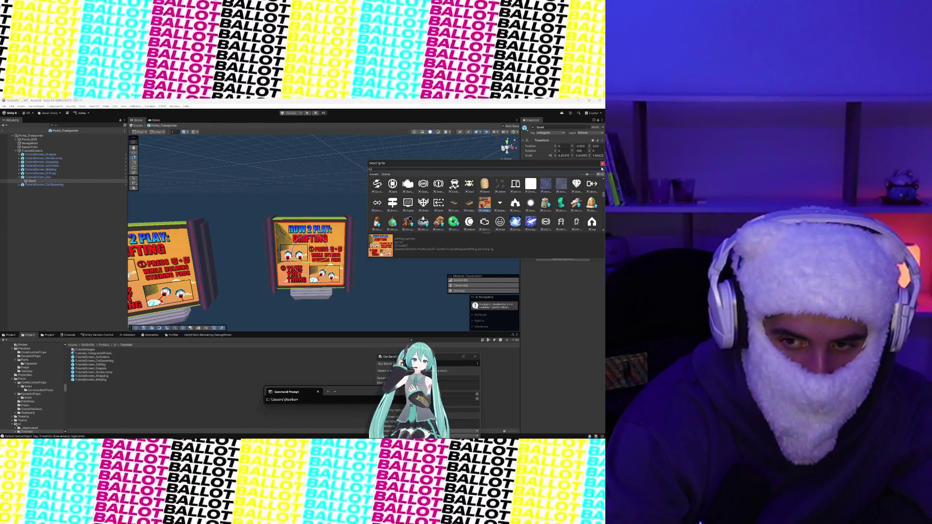
text(gas)
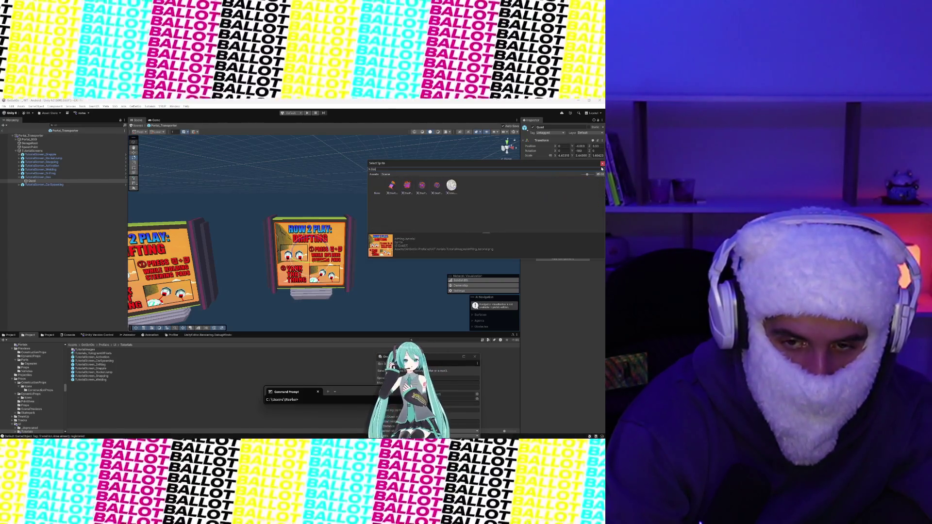
text(rr)
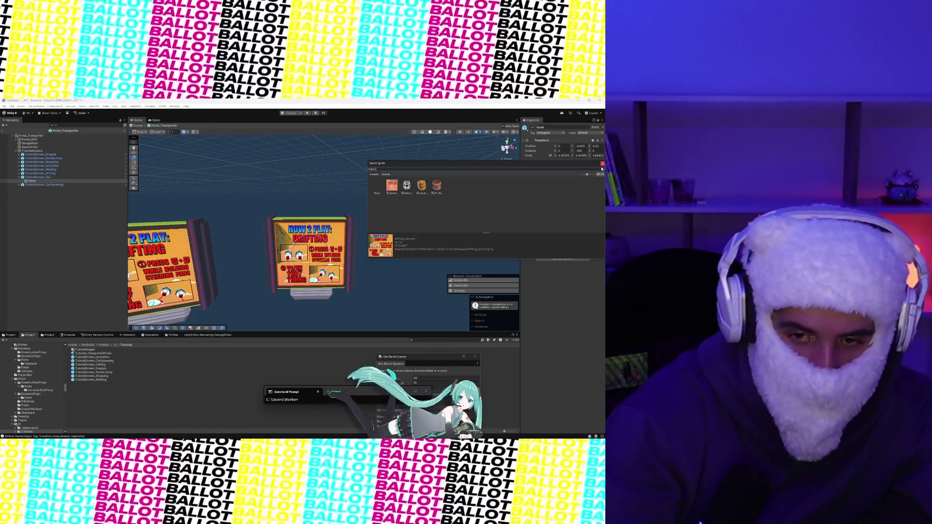
click(391, 187)
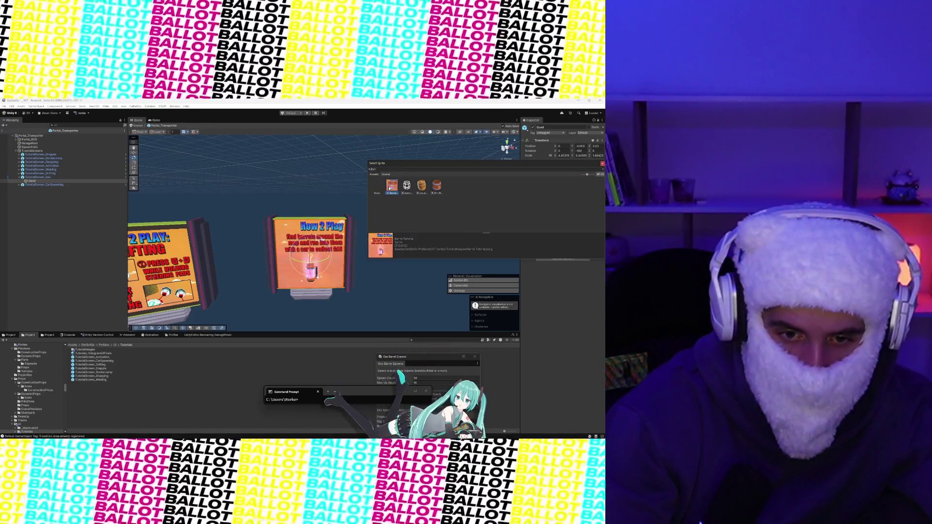
scroll(262, 203, up, 5)
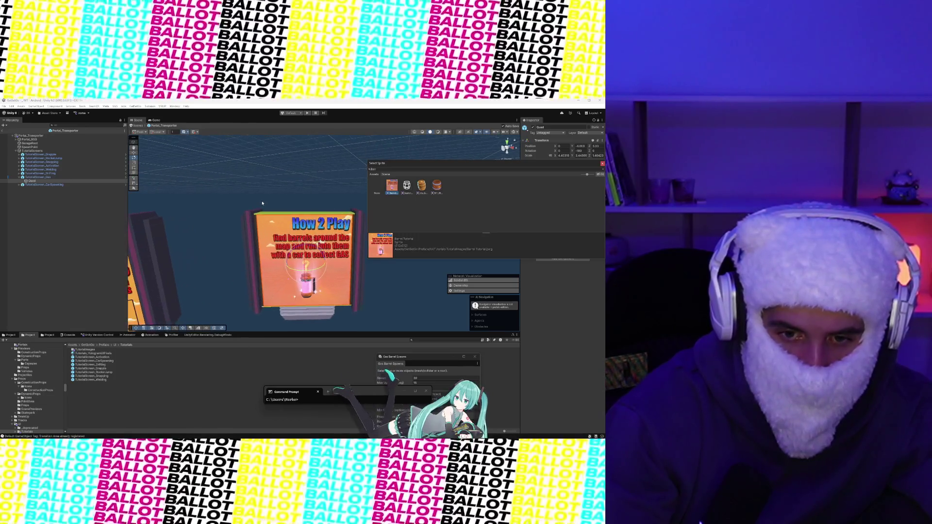
click(263, 178)
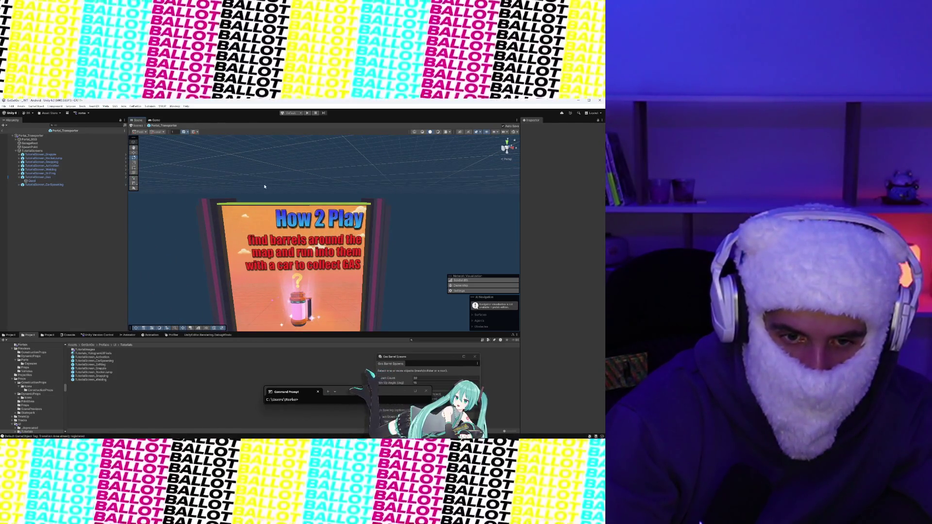
- Orbit the view to compare the barrels panel with the Drifting screen
scroll(264, 186, down, 5)
mouse_move(340, 154)
mouse_down()
mouse_move(298, 147)
mouse_move(335, 196)
mouse_up()
click(335, 196)
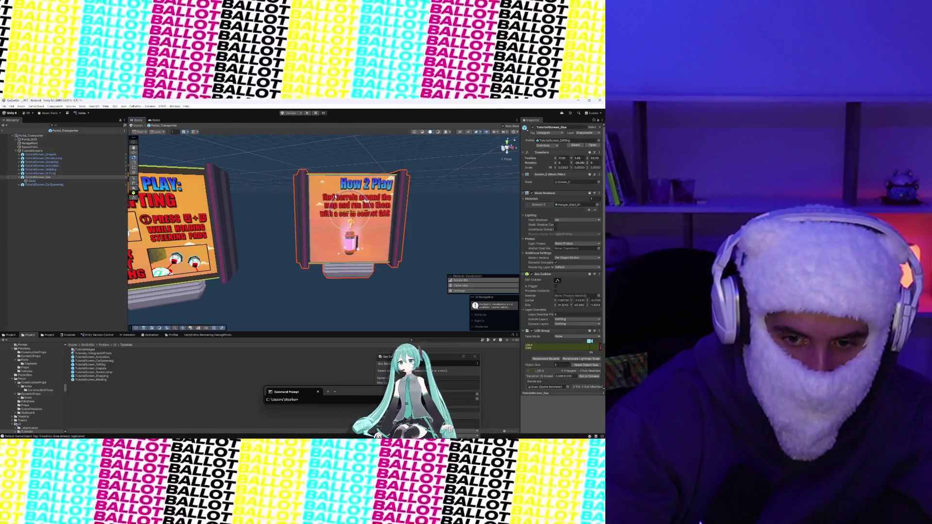
scroll(311, 184, down, 5)
click(282, 166)
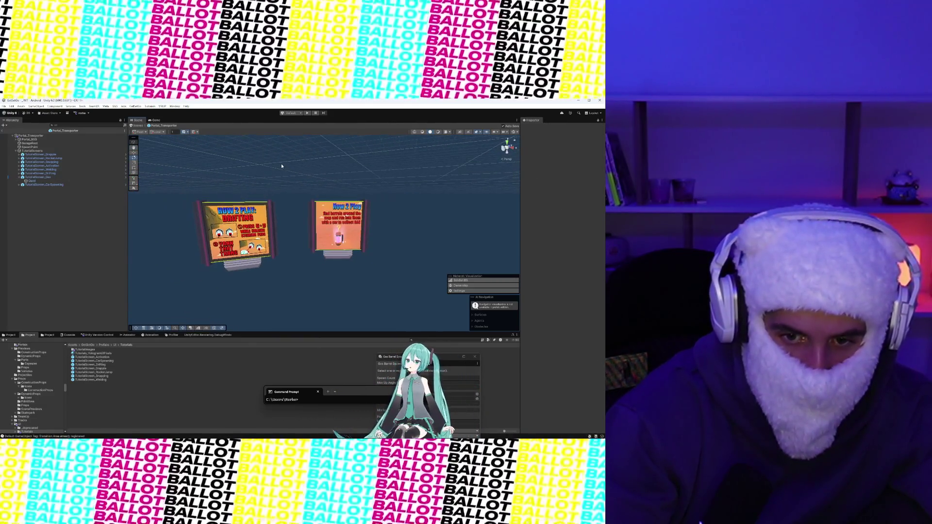
scroll(336, 196, up, 5)
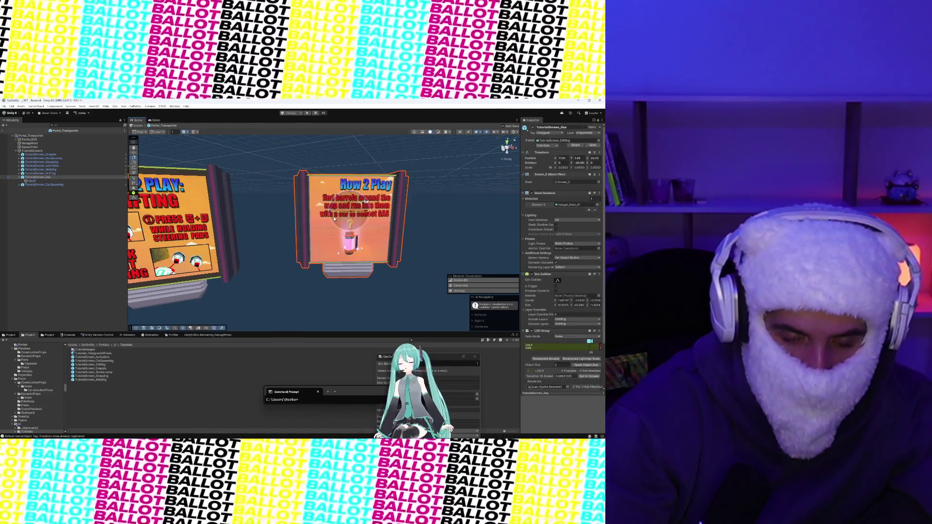
- Scale TutorialScreen_Gas's barrels Quad slightly taller along Y with the Scale tool
click(335, 219)
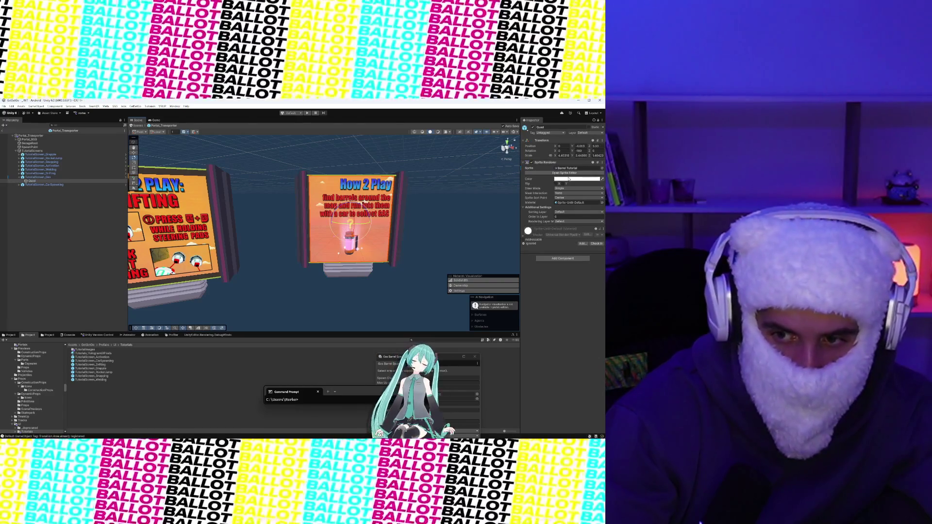
click(180, 206)
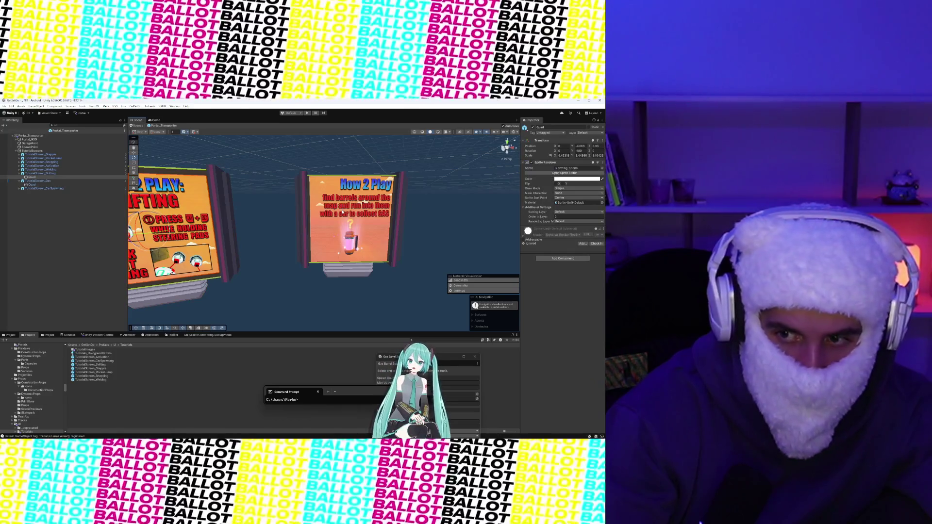
click(342, 212)
click(320, 206)
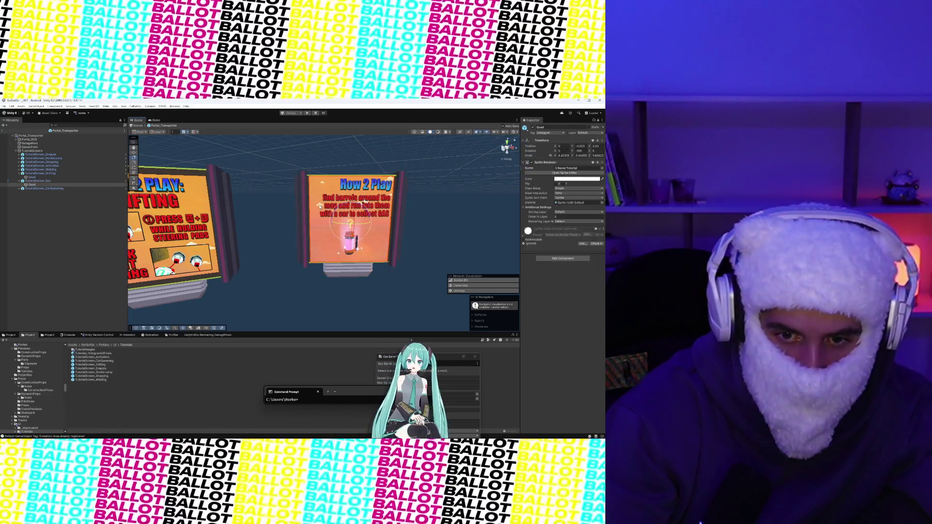
click(134, 162)
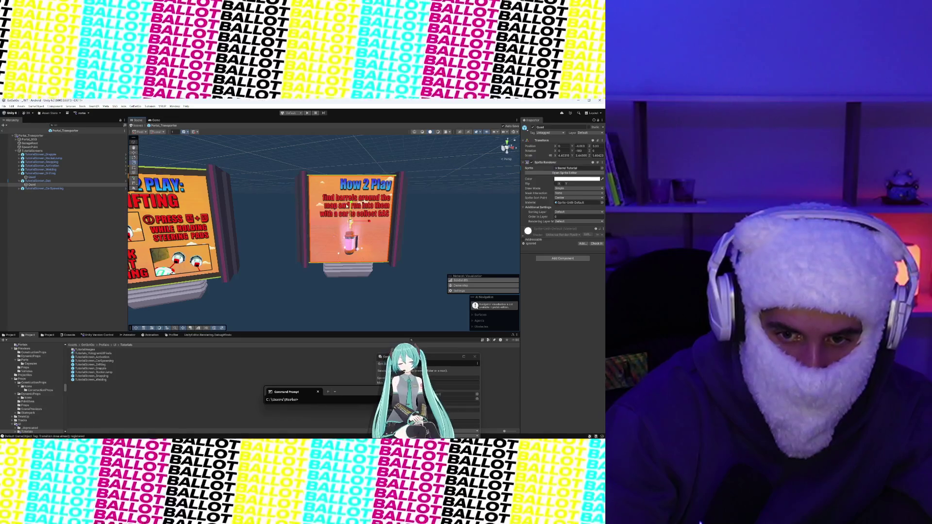
drag(350, 206, 352, 206)
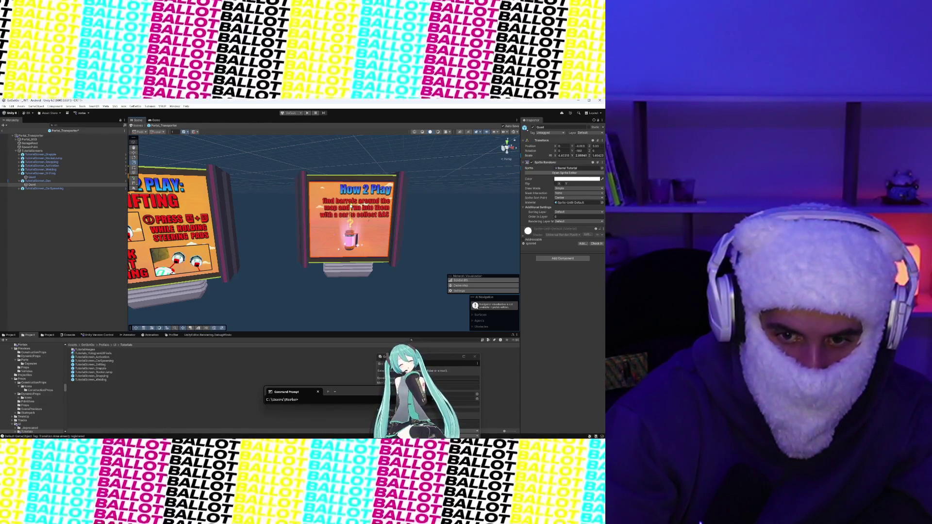
click(340, 180)
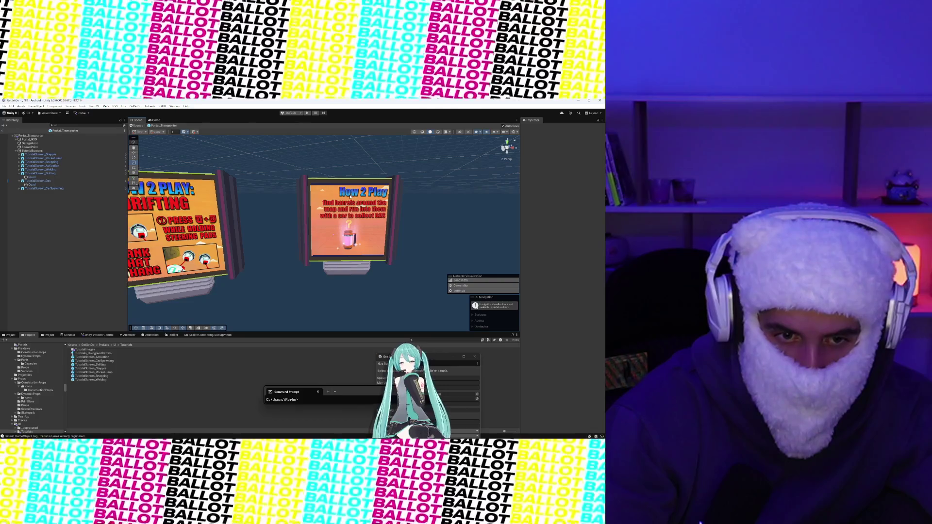
click(325, 222)
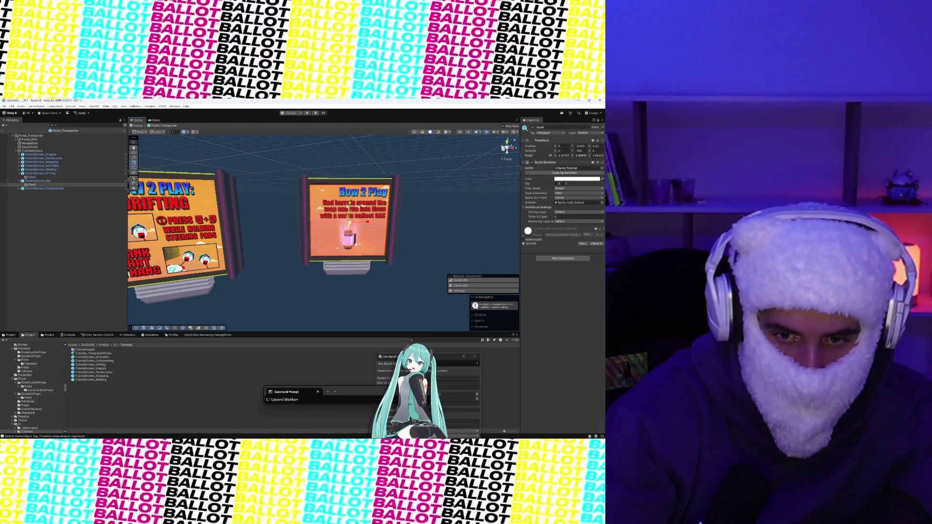
drag(350, 203, 311, 177)
click(355, 144)
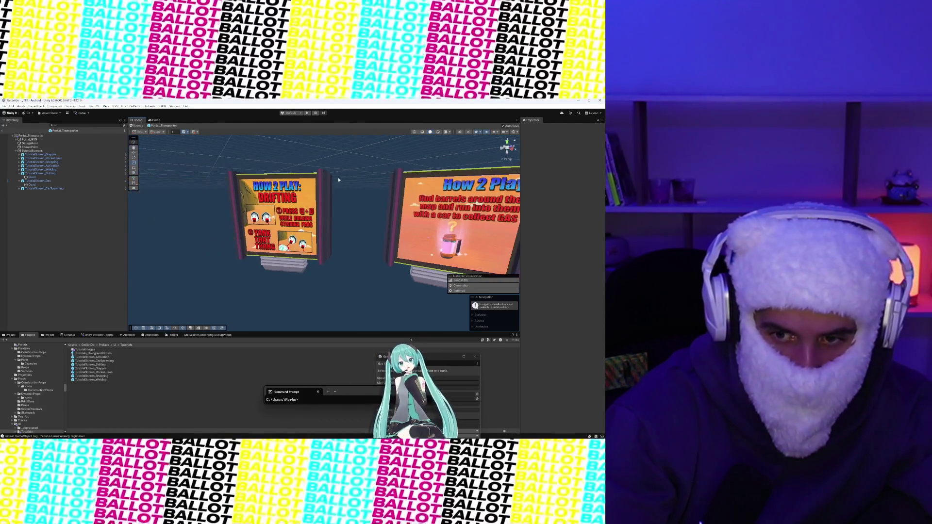
- Fine-tune the barrels Quad's height and save the Portal_Transporter prefab with Ctrl+S
click(374, 207)
scroll(340, 195, up, 5)
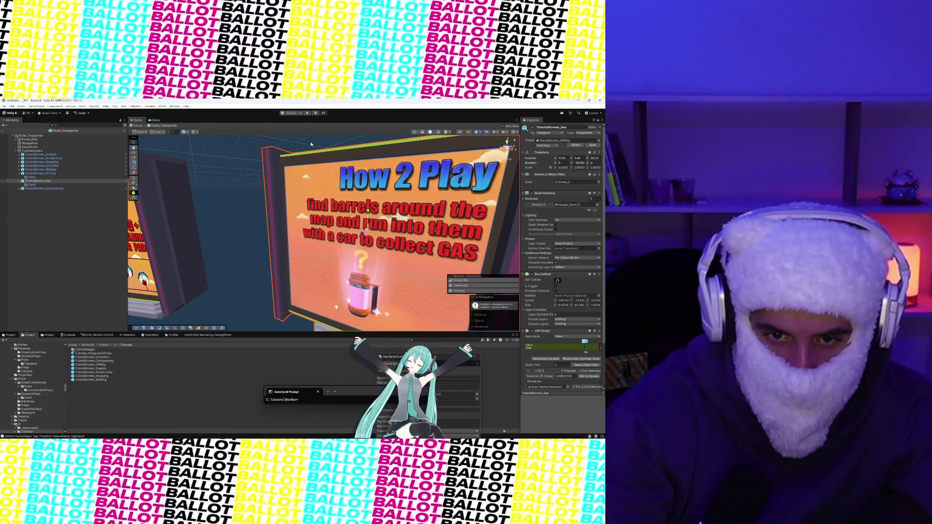
click(310, 194)
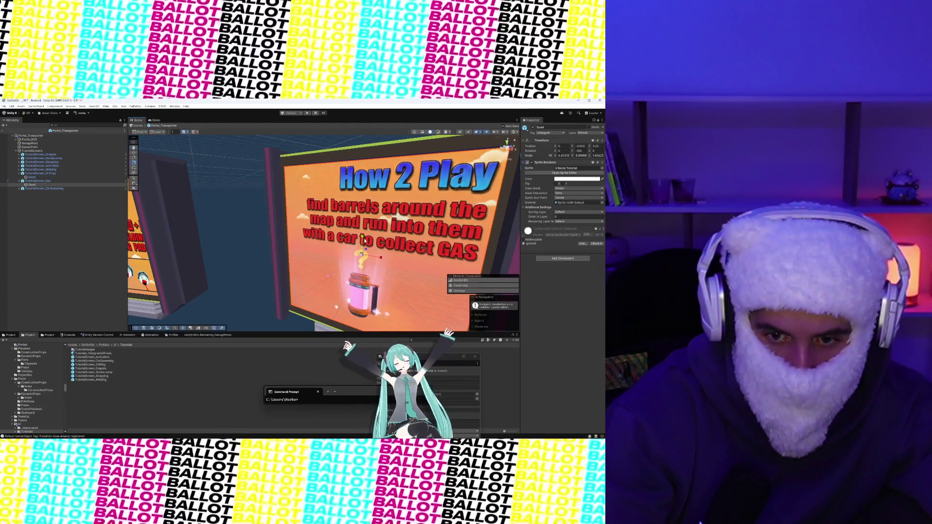
click(362, 238)
drag(361, 237, 362, 237)
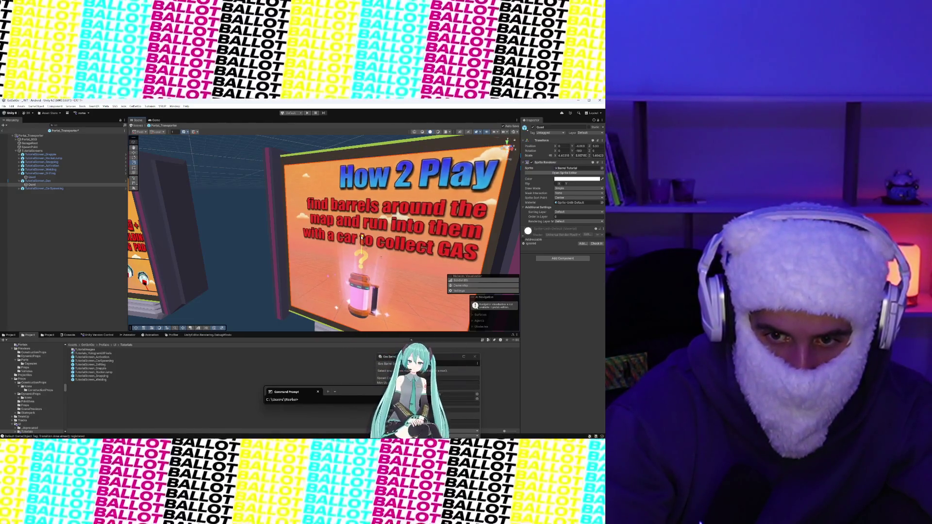
key(ctrl+s)
- Zoom around to review the screens and select TutorialScreen_Gas in the Hierarchy
click(345, 138)
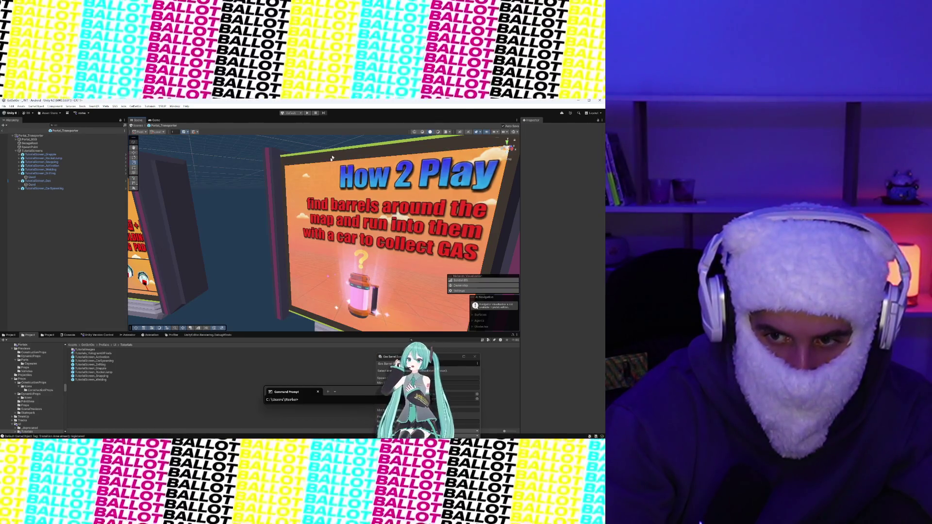
scroll(344, 138, down, 5)
scroll(332, 171, up, 2)
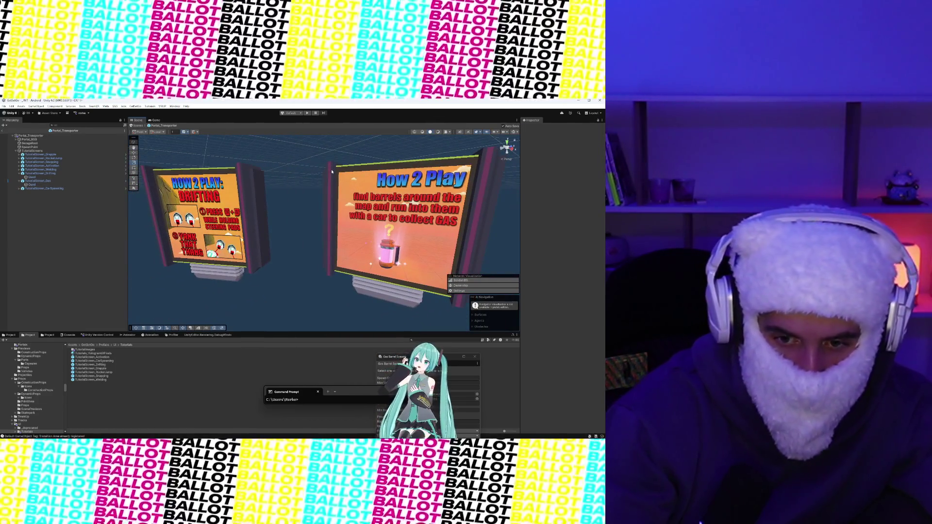
scroll(332, 172, down, 3)
scroll(416, 168, up, 3)
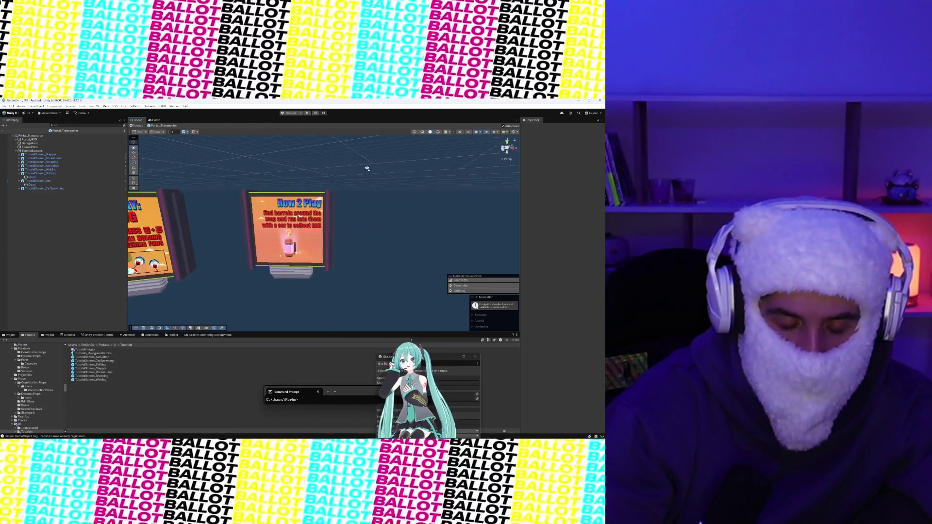
scroll(416, 167, down, 2)
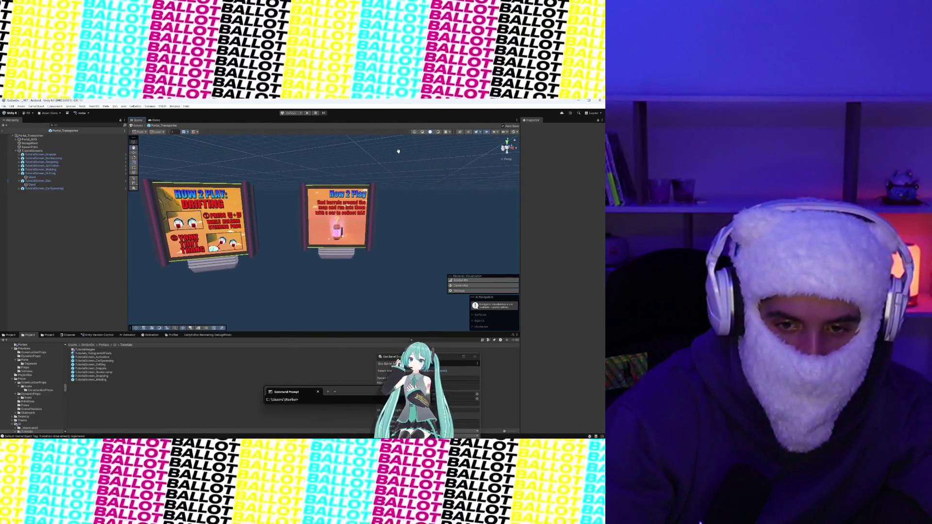
click(57, 180)
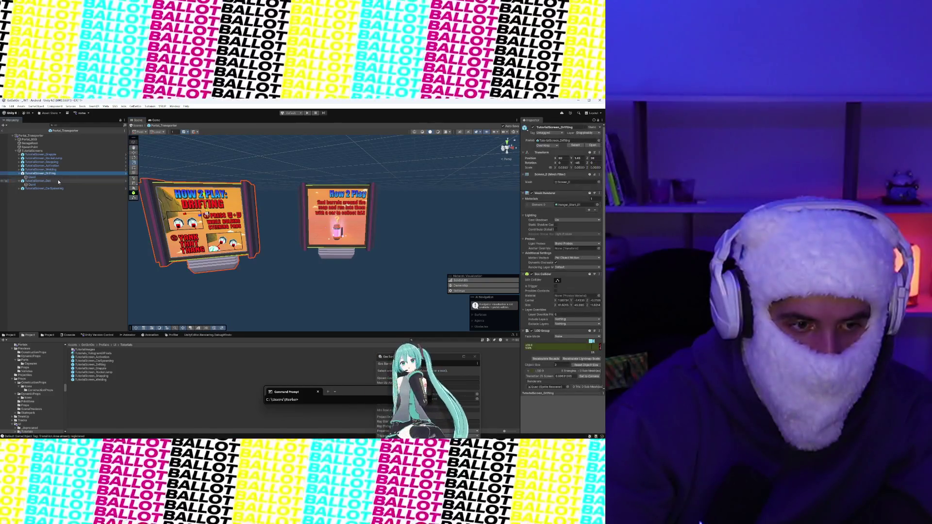
- Unpack TutorialScreen_Gas and save it as a new prefab in Prefabs/UI/Tutorials
right_click(58, 180)
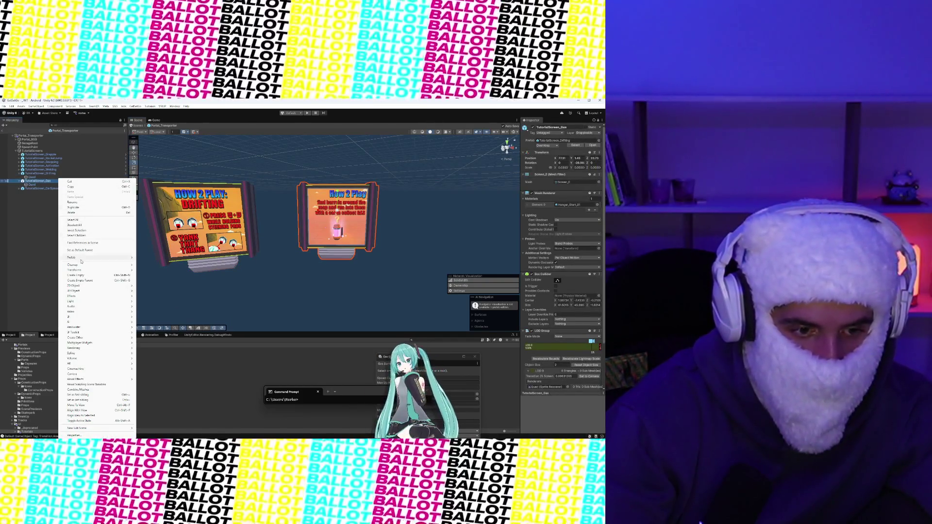
mouse_move(112, 258)
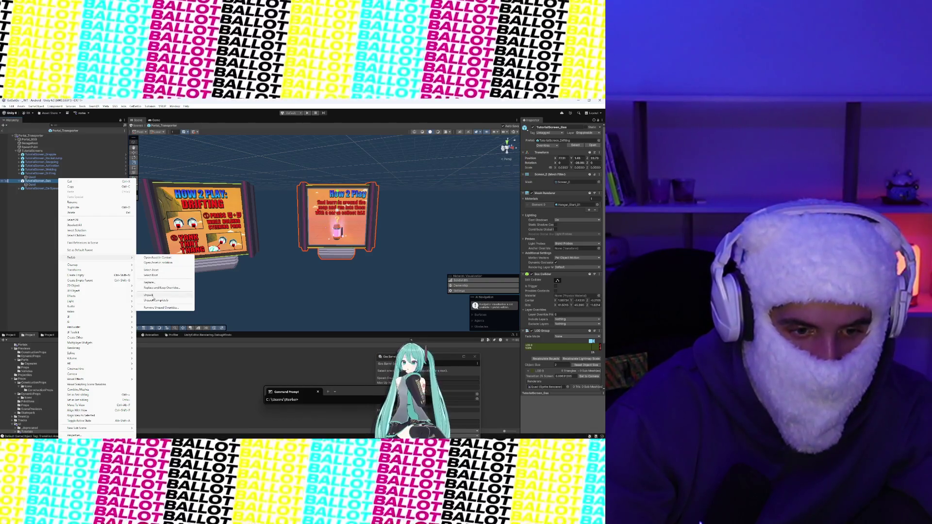
click(151, 270)
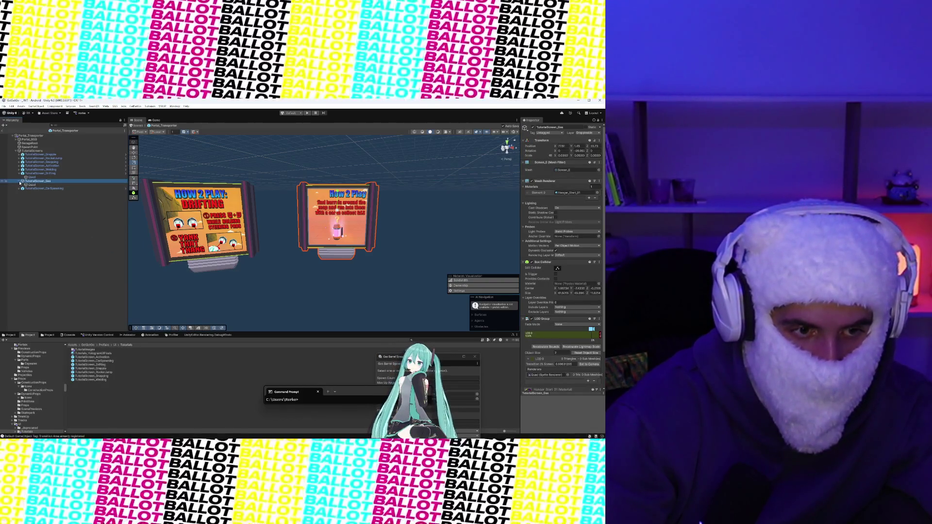
click(19, 182)
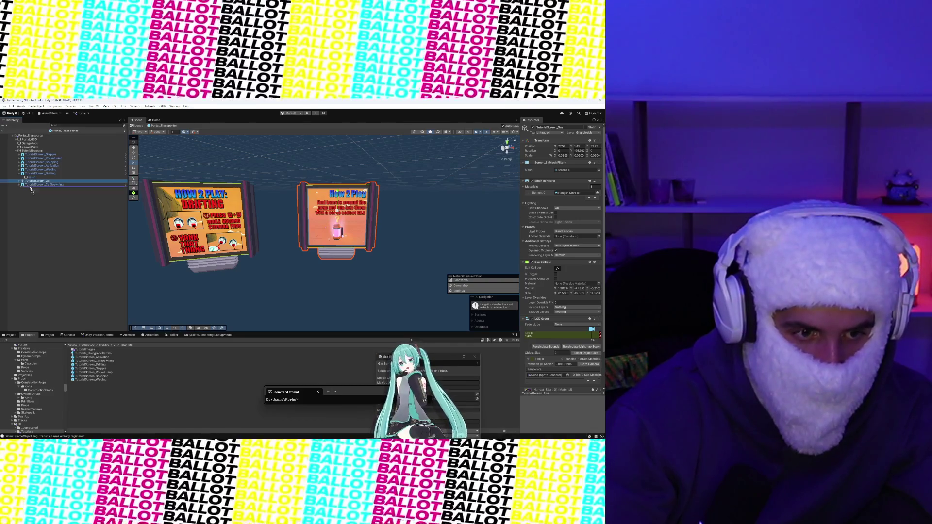
click(98, 386)
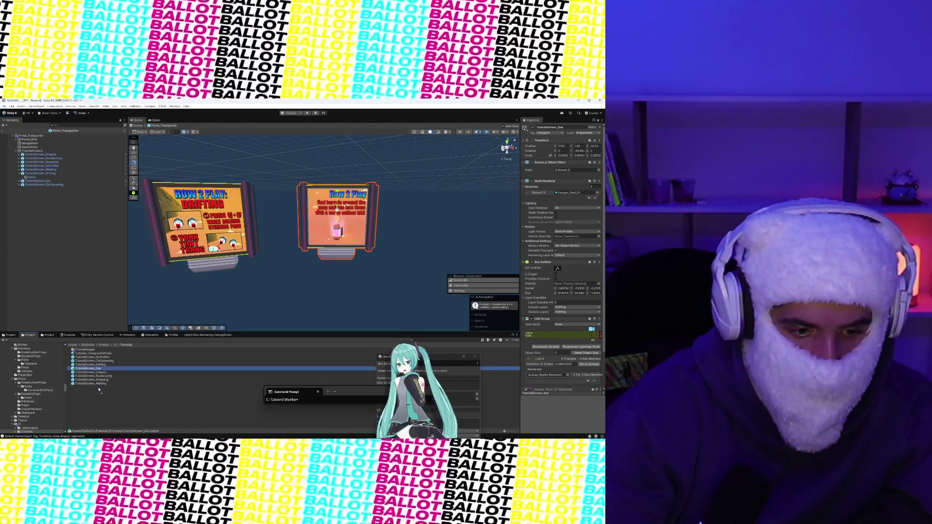
click(376, 208)
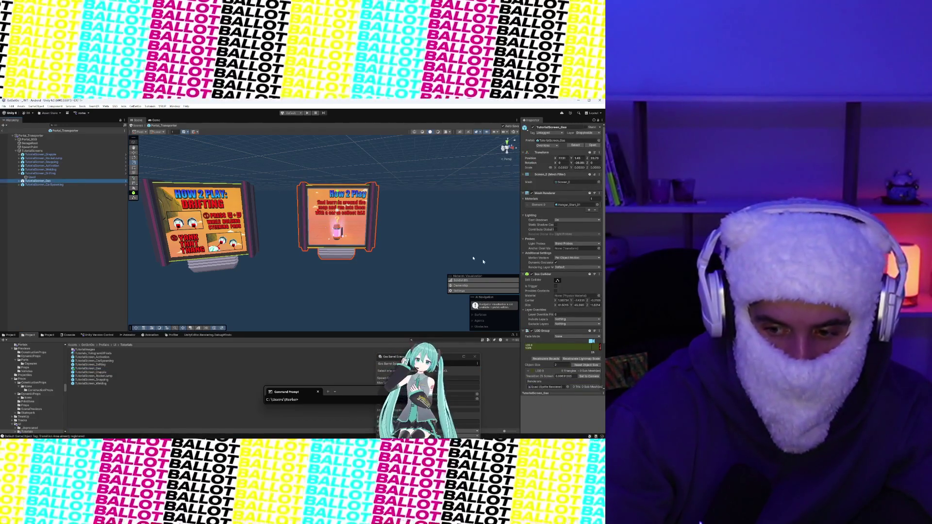
scroll(483, 261, down, 3)
scroll(340, 219, up, 2)
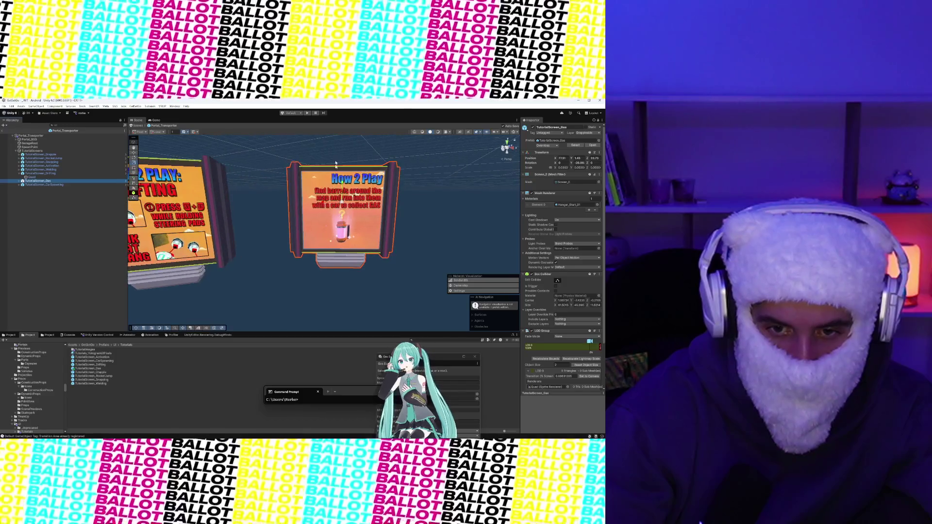
click(331, 178)
- Check the How 2 Play and Drifting boards, then exit Prefab Mode to the _INIT scene
scroll(332, 177, up, 5)
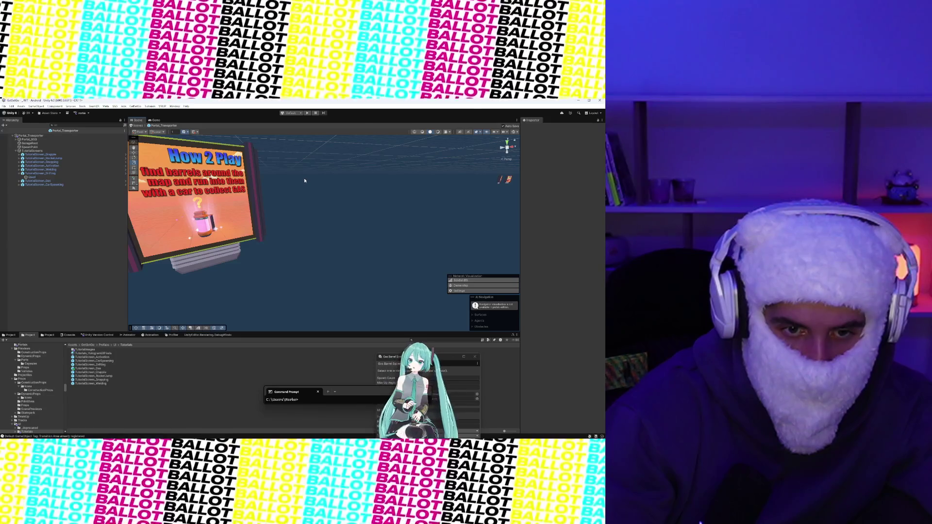
scroll(305, 181, down, 5)
scroll(304, 179, up, 3)
scroll(305, 179, down, 5)
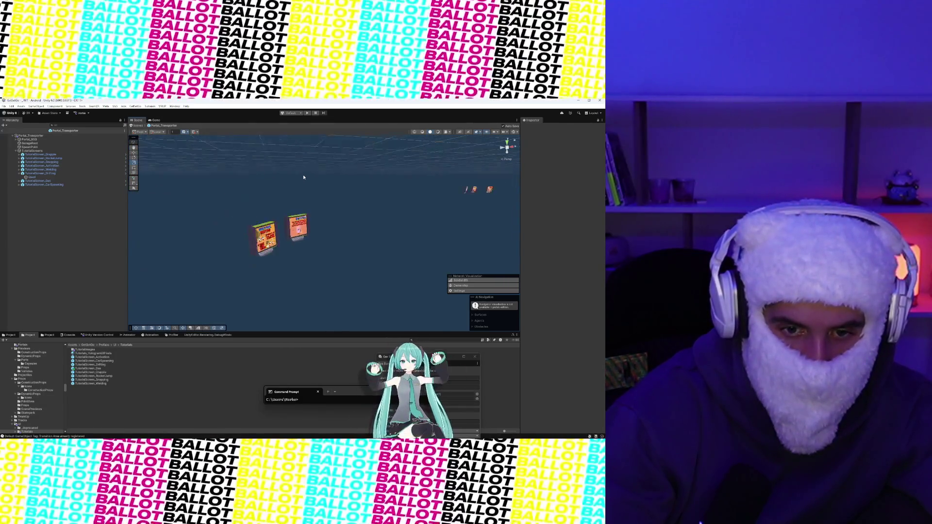
scroll(303, 178, up, 8)
scroll(303, 177, down, 2)
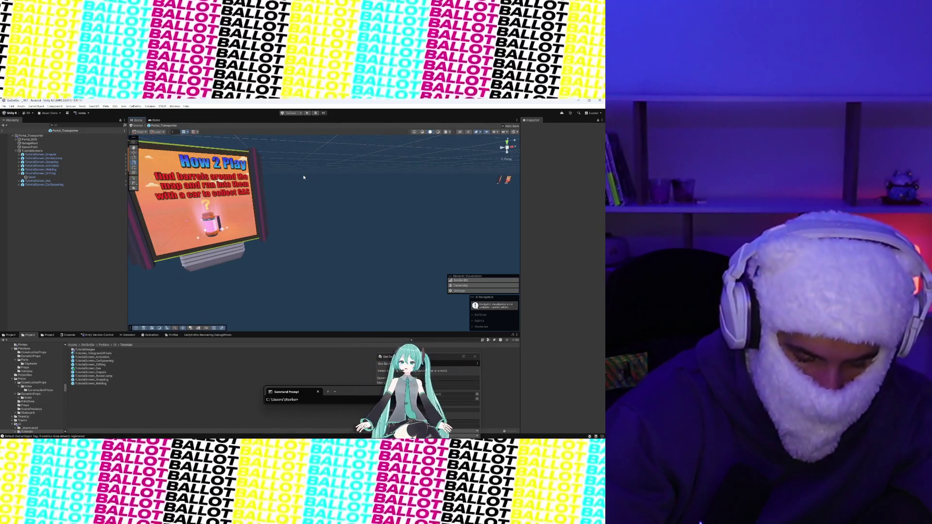
scroll(303, 177, down, 3)
drag(303, 177, 194, 160)
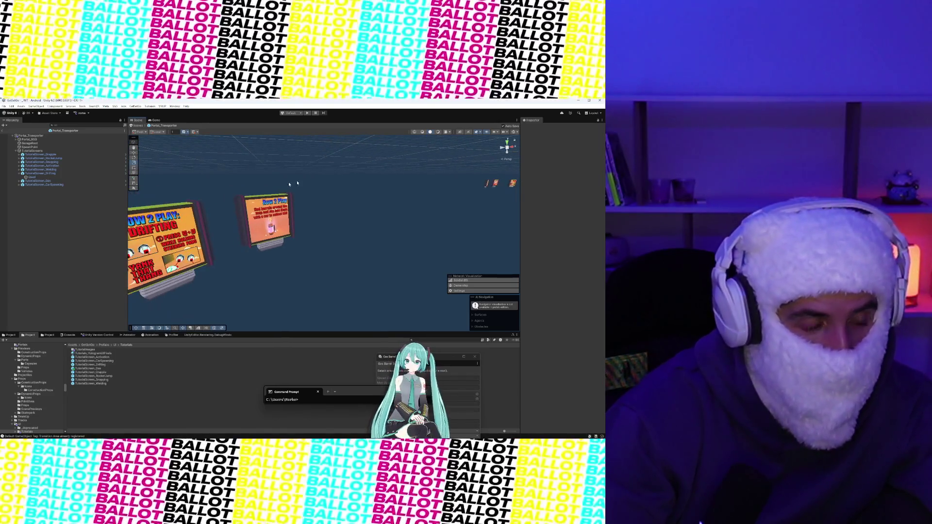
click(3, 131)
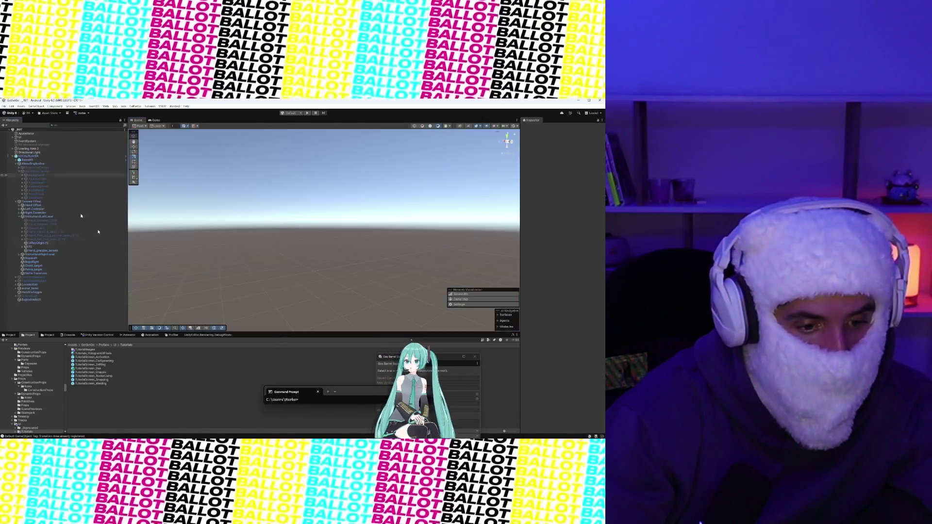
- Check in the pending checked-out files via Unity Version Control, then return to the TutorialImages folder
click(97, 335)
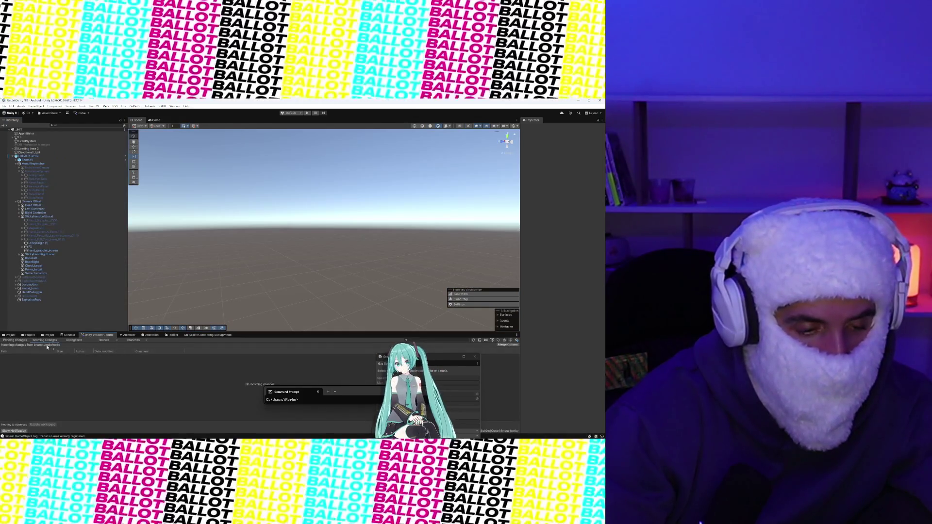
click(24, 341)
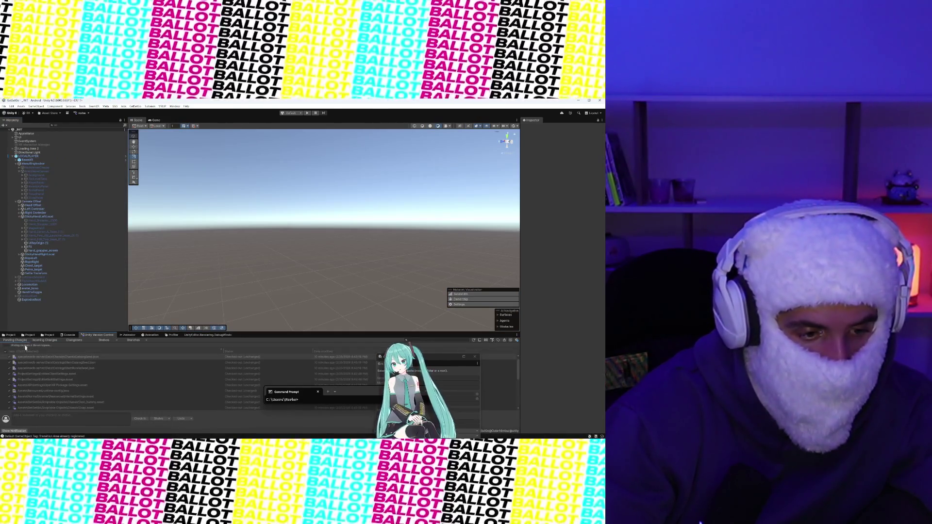
click(140, 419)
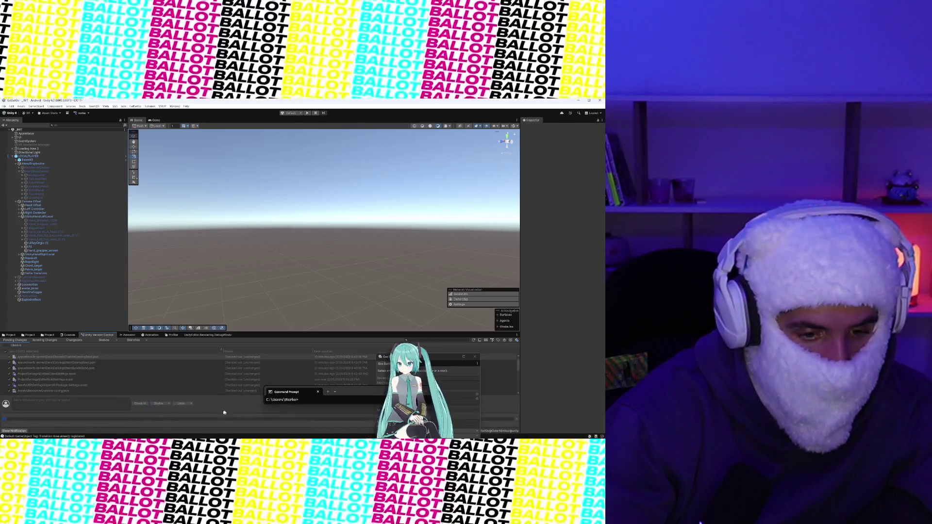
click(10, 336)
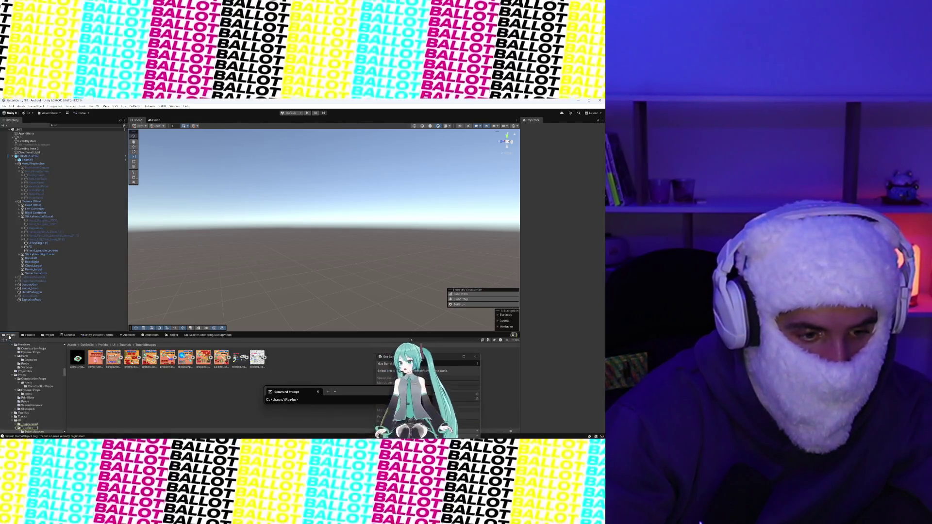
- Search the project assets for 'Portal Tra' to find the transporter prefab
mouse_move(15, 435)
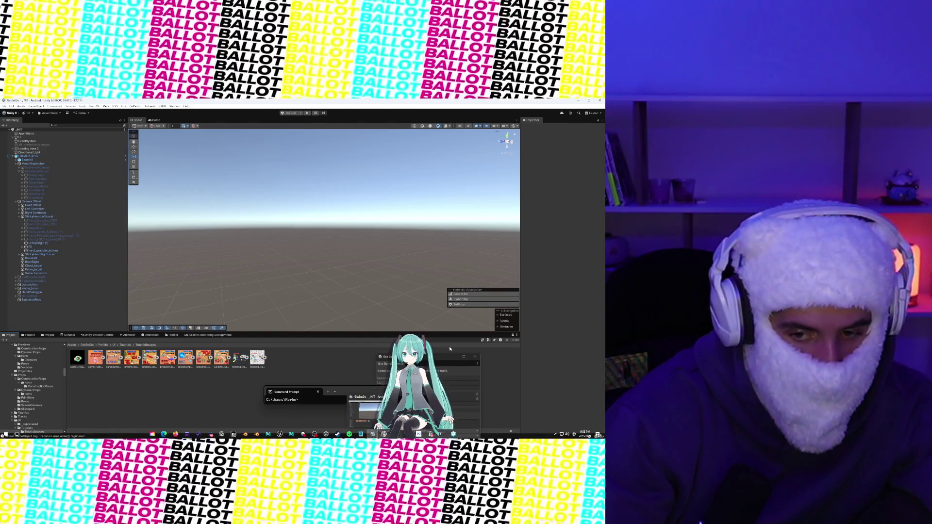
click(451, 341)
text(Por)
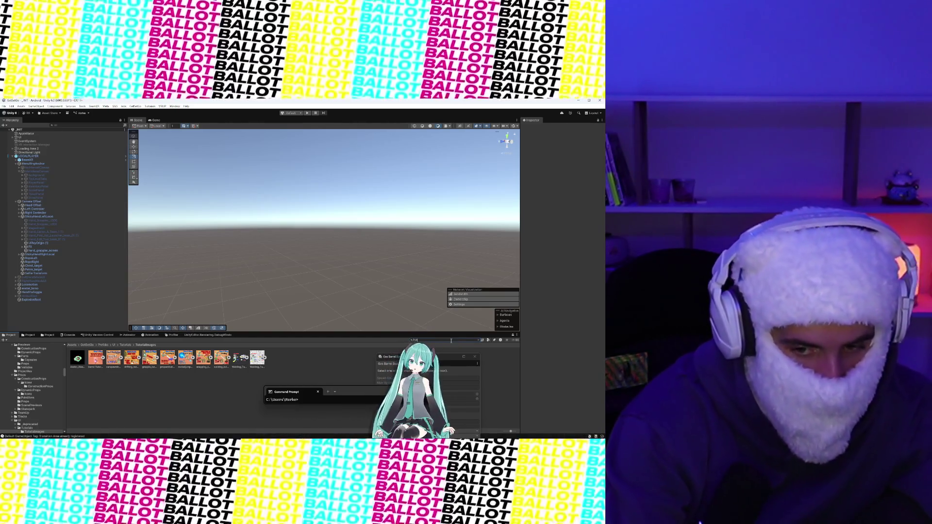
text(tal Tra)
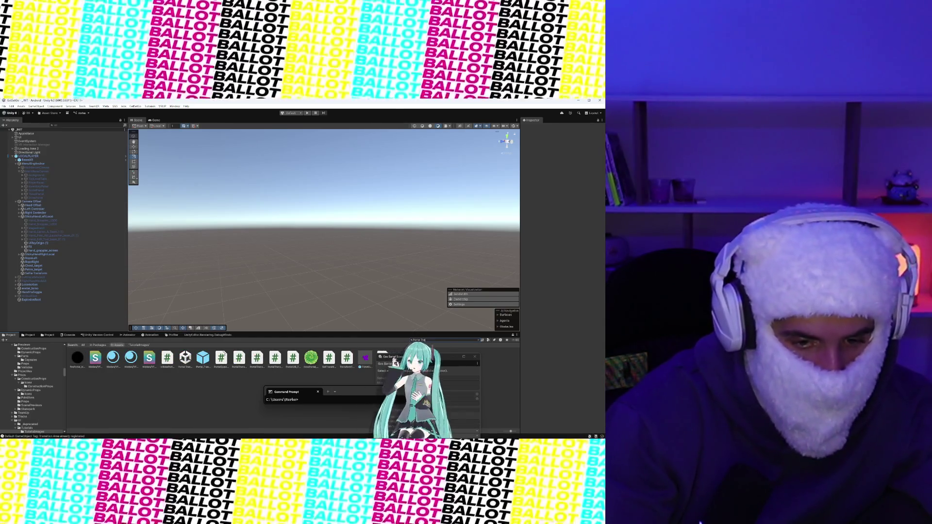
- Open the Portal_Transporter prefab and inspect the TutorialScreen_Gas board from a few angles
double_click(202, 362)
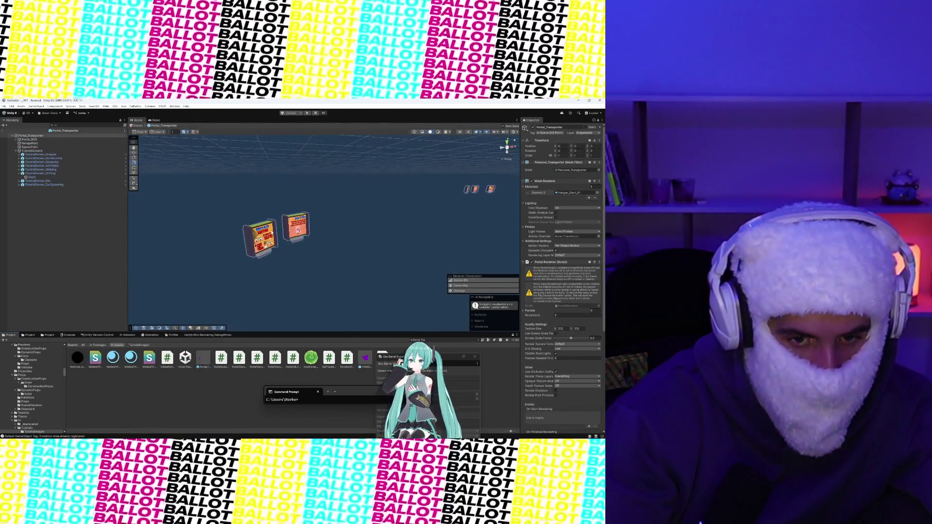
click(271, 233)
scroll(279, 241, up, 5)
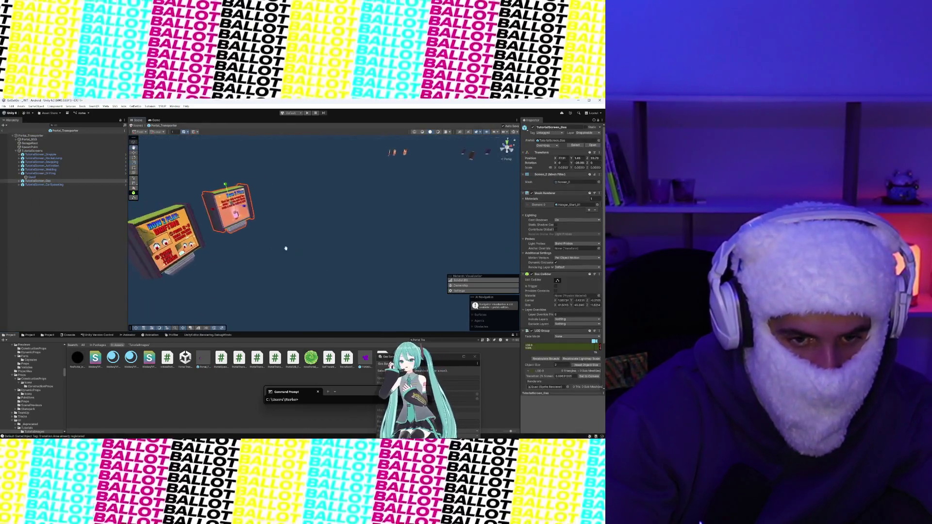
scroll(285, 248, down, 5)
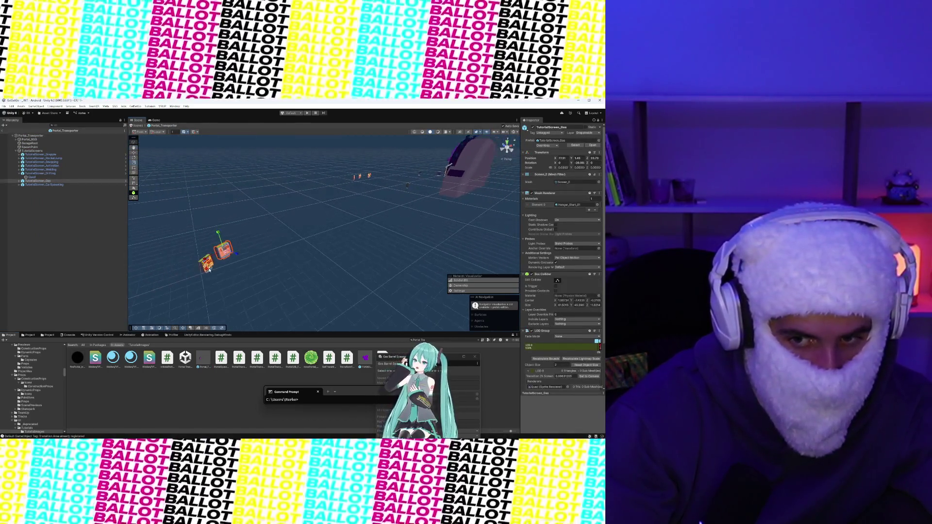
mouse_move(210, 270)
mouse_down()
mouse_move(300, 251)
mouse_move(293, 243)
mouse_up()
click(300, 251)
- View the How 2 Play board beside the Drifting board, then minimize the editor
scroll(232, 231, up, 5)
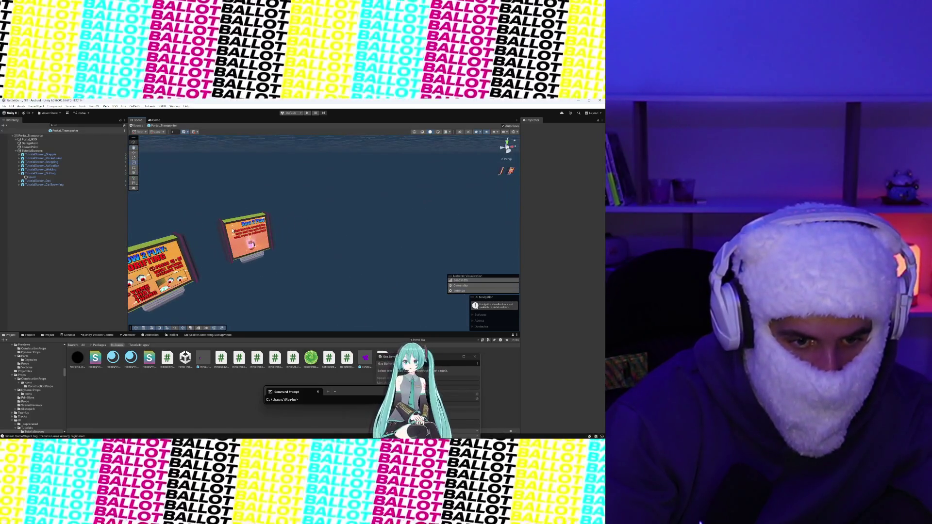
scroll(232, 230, down, 2)
scroll(233, 230, up, 6)
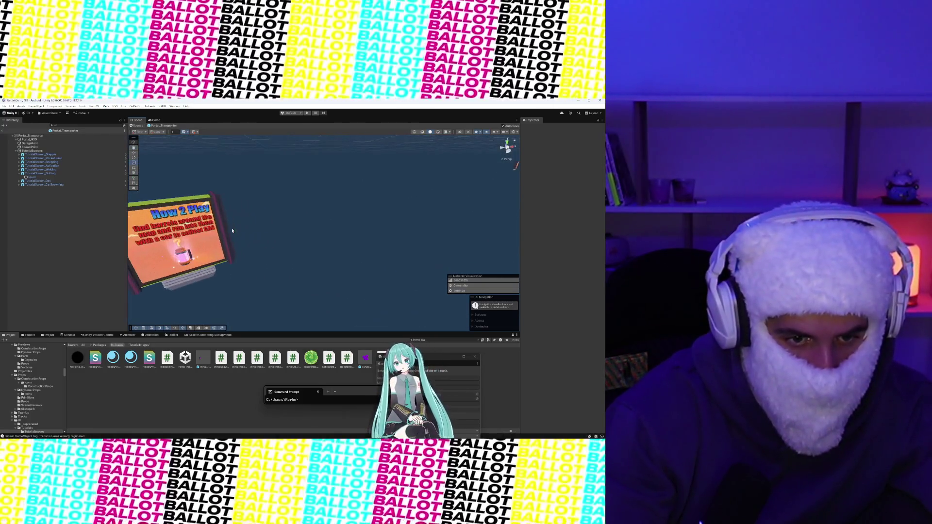
mouse_move(232, 230)
mouse_down()
mouse_move(297, 217)
mouse_move(271, 216)
mouse_up()
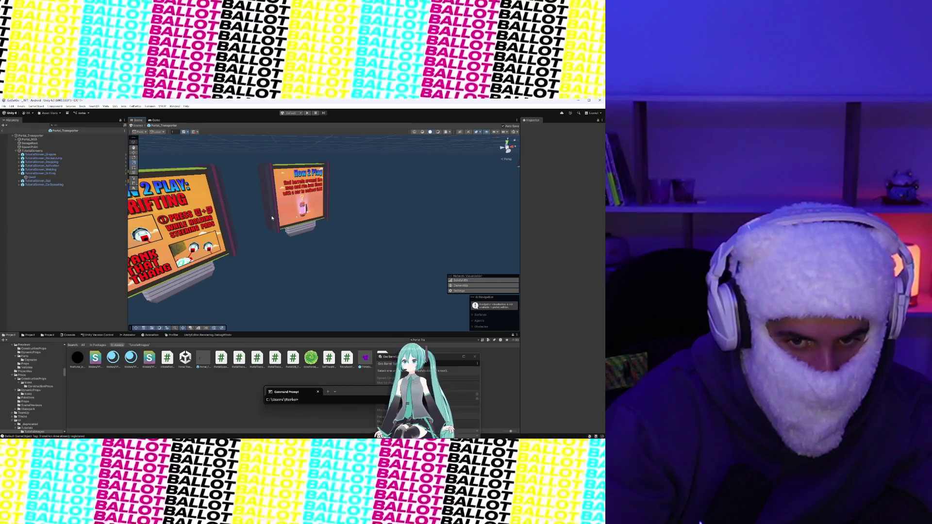
scroll(272, 218, up, 3)
drag(273, 218, 271, 239)
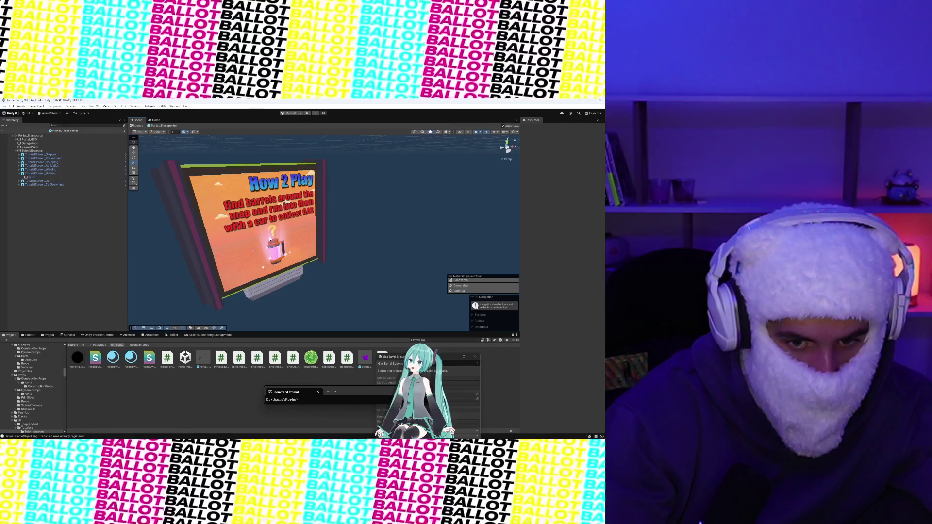
scroll(271, 239, down, 5)
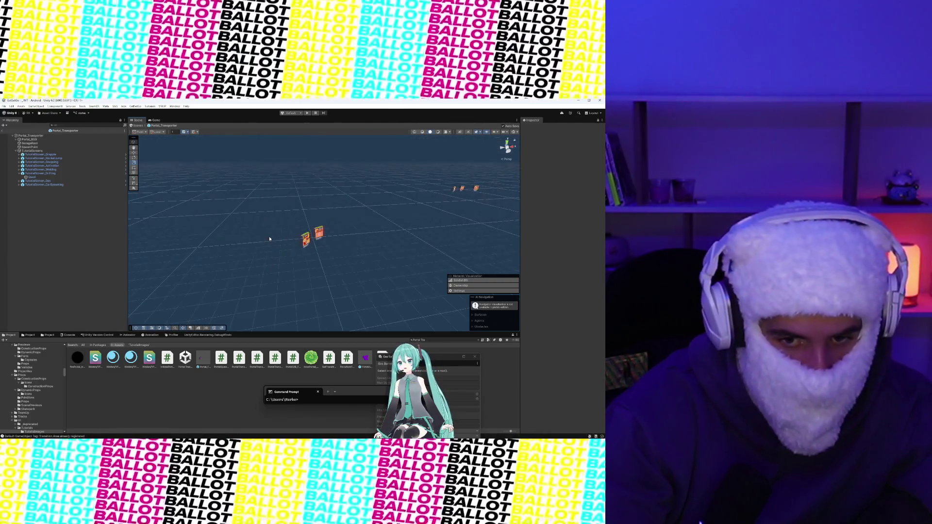
click(581, 101)
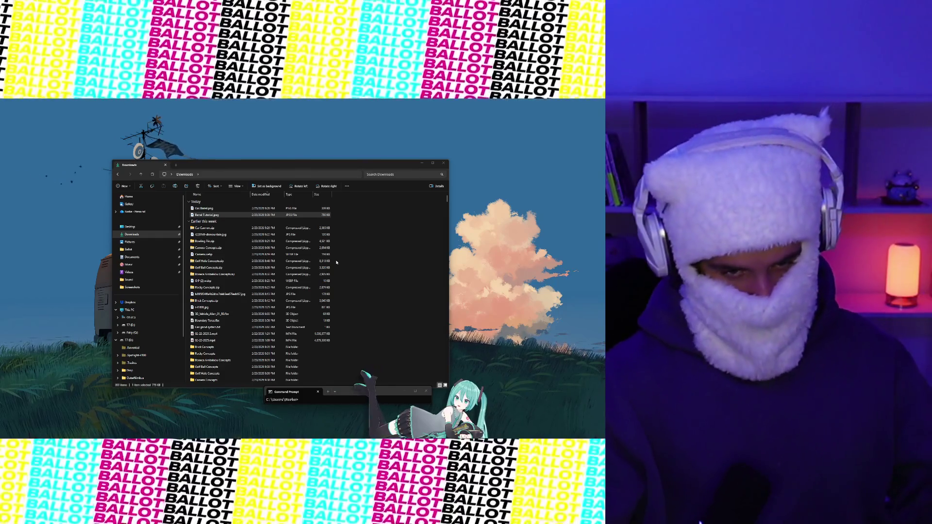
- Glance at the GasBarrelManager script in the code editor, then bring Unity back to the front
mouse_move(348, 438)
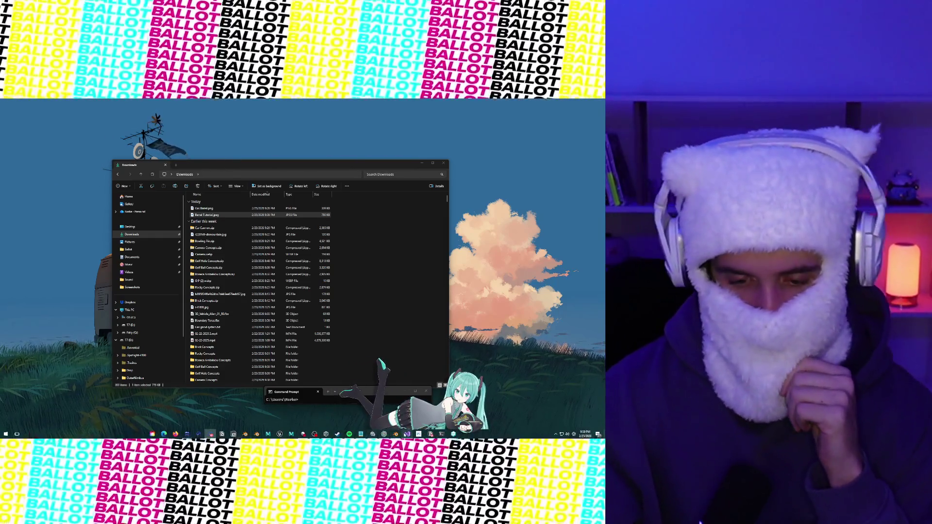
click(406, 434)
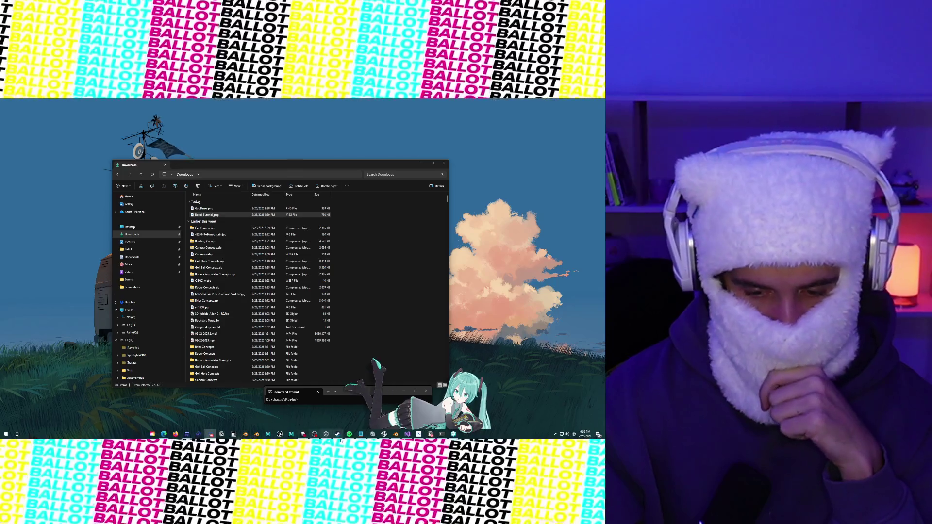
click(279, 434)
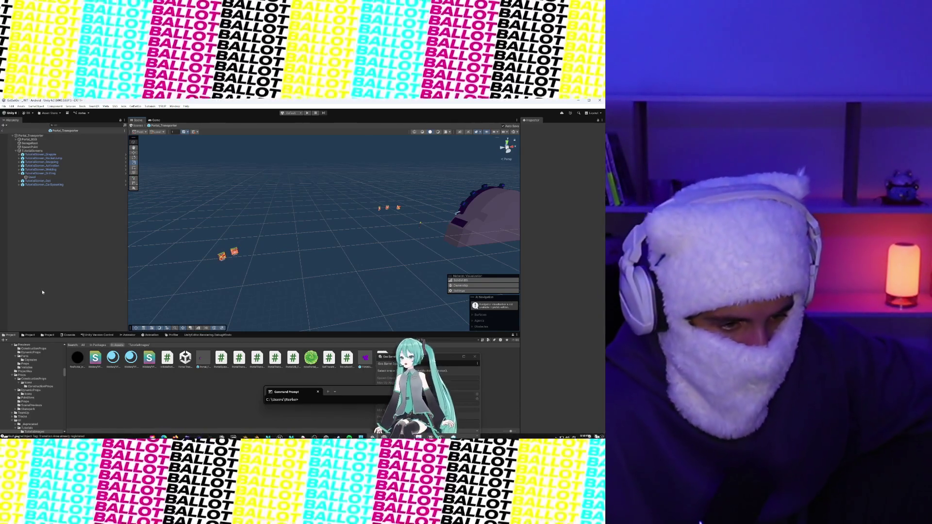
click(35, 337)
click(9, 335)
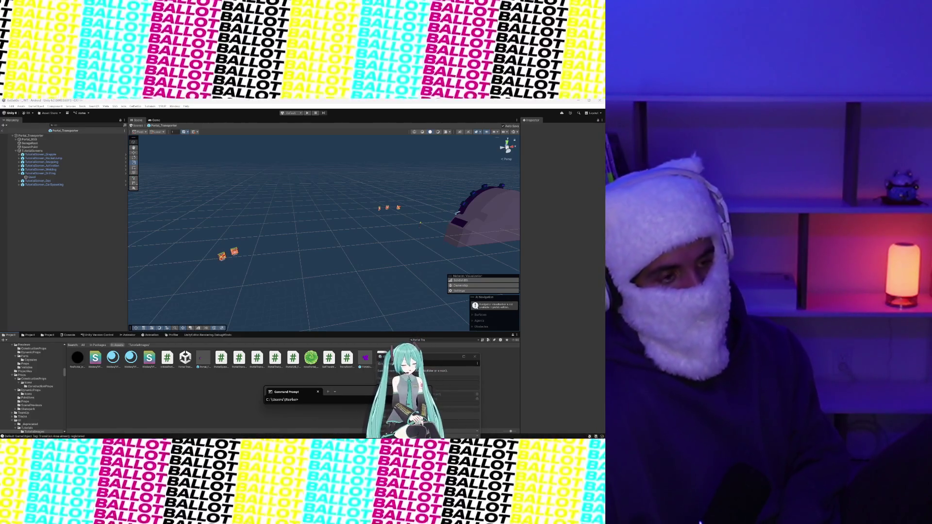
mouse_move(208, 440)
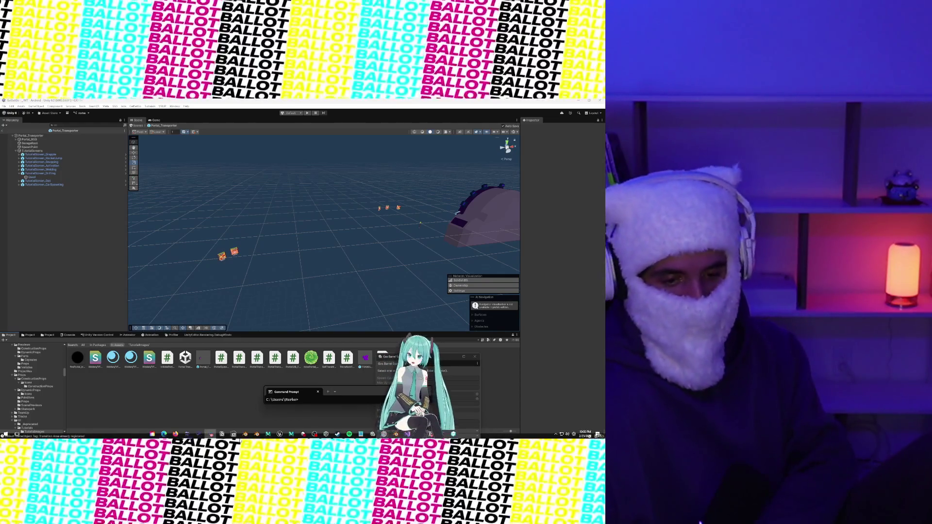
mouse_move(161, 437)
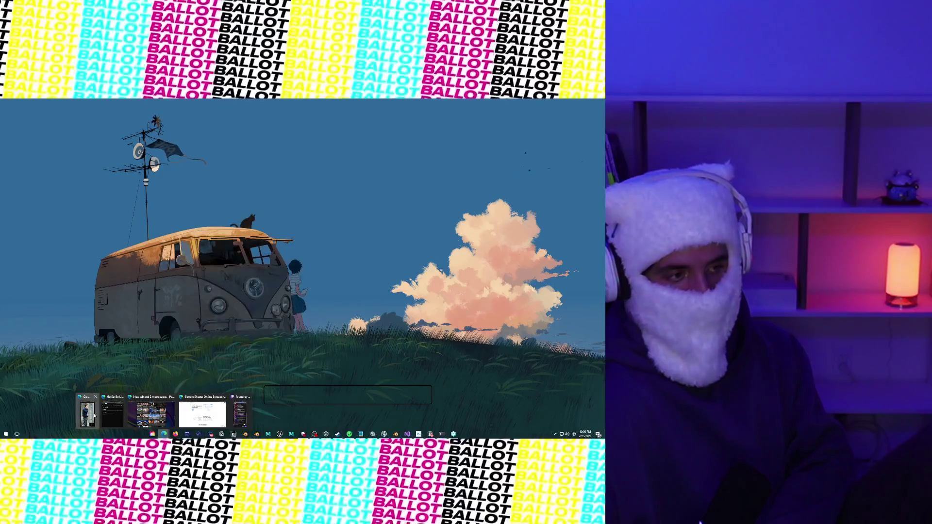